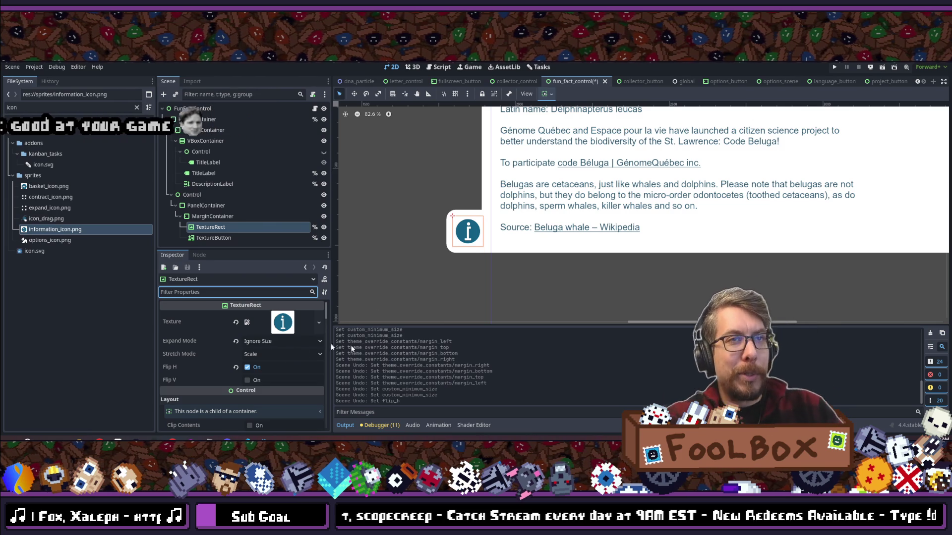
- Uncheck Flip H on the info icon and give collector_control's TextureRect the basket_icon.png texture
left_click(248, 367)
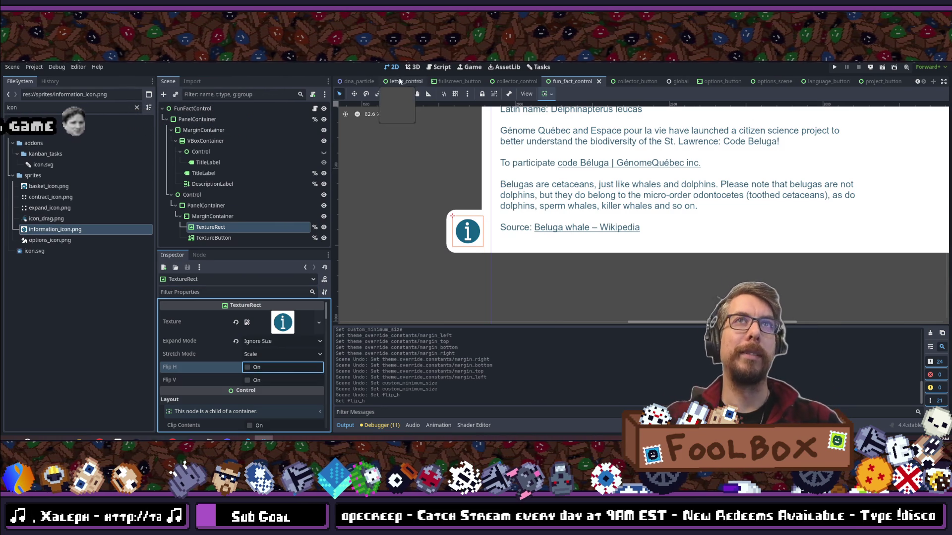
left_click(510, 82)
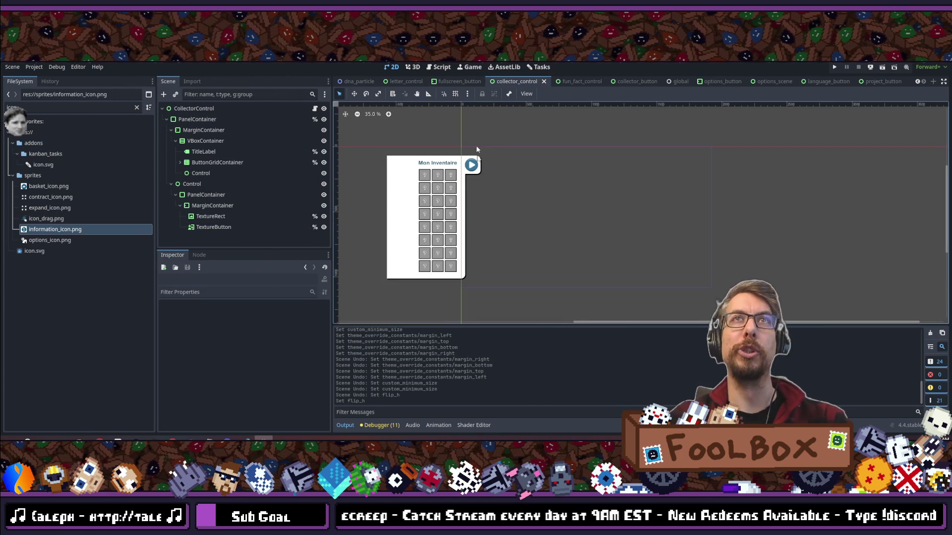
scroll(477, 157, "up", 5)
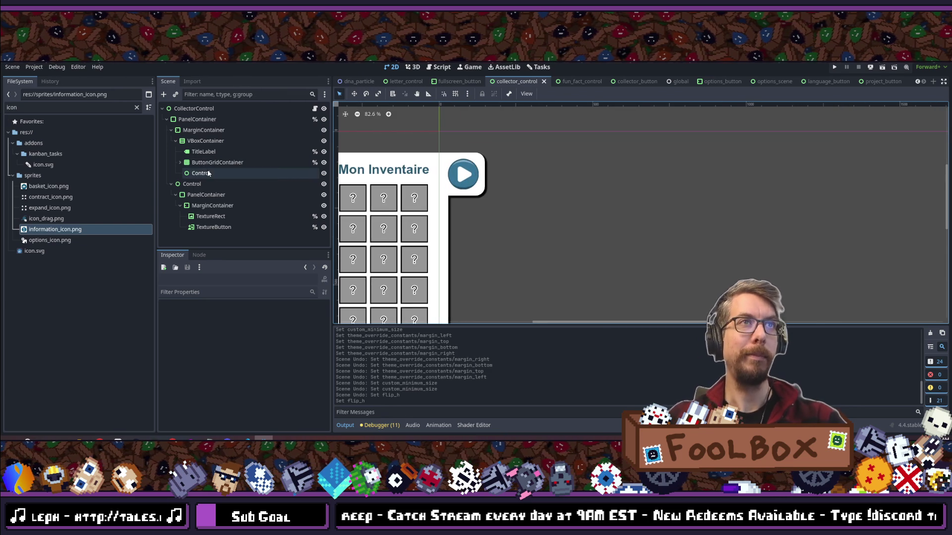
left_click(211, 218)
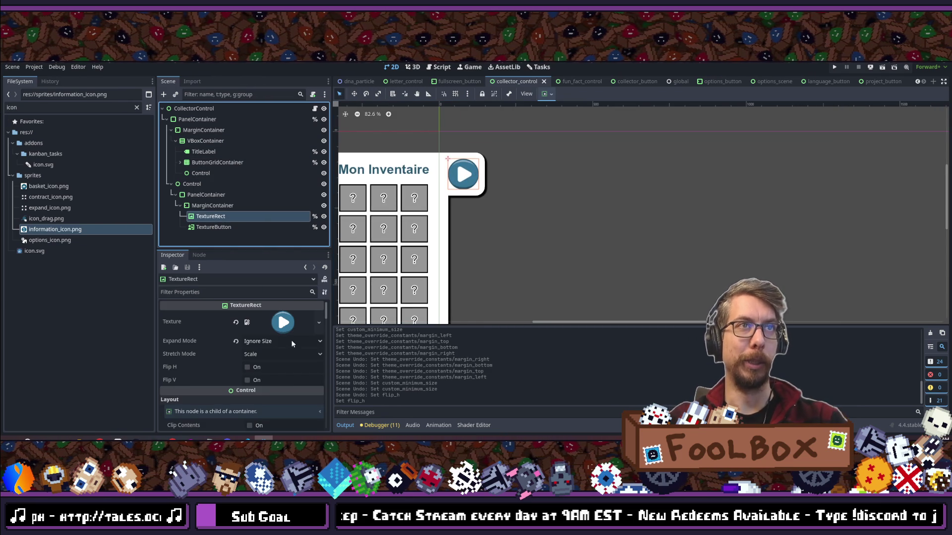
left_click_drag(49, 187, 250, 274)
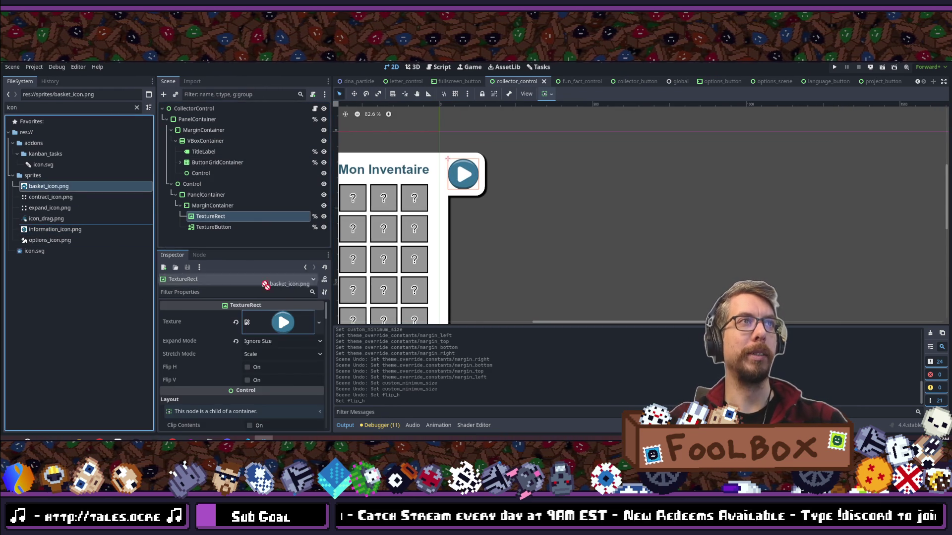
left_click_drag(271, 330, 271, 331)
- Inspect the MarginContainer and the basket TextureRect's properties and signals
scroll(466, 166, "up", 6)
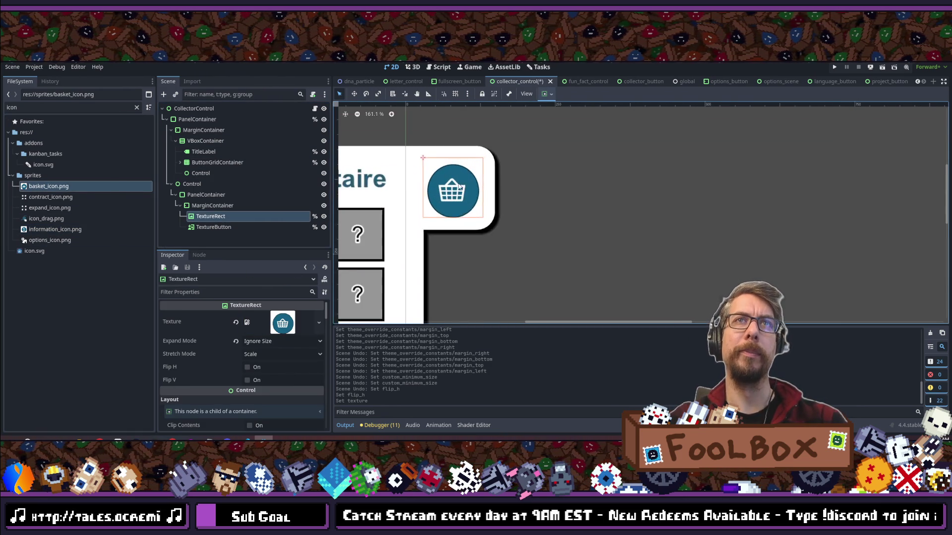
scroll(454, 175, "down", 3)
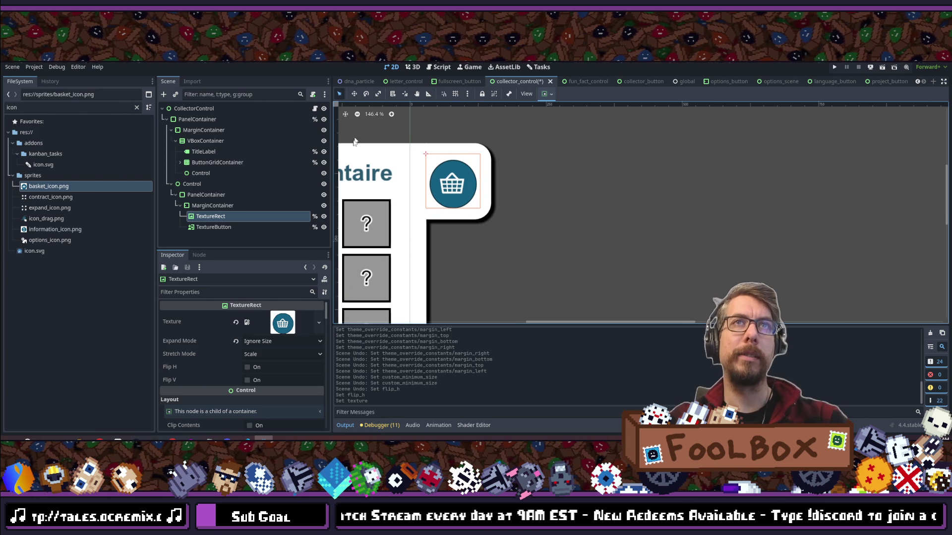
left_click(212, 205)
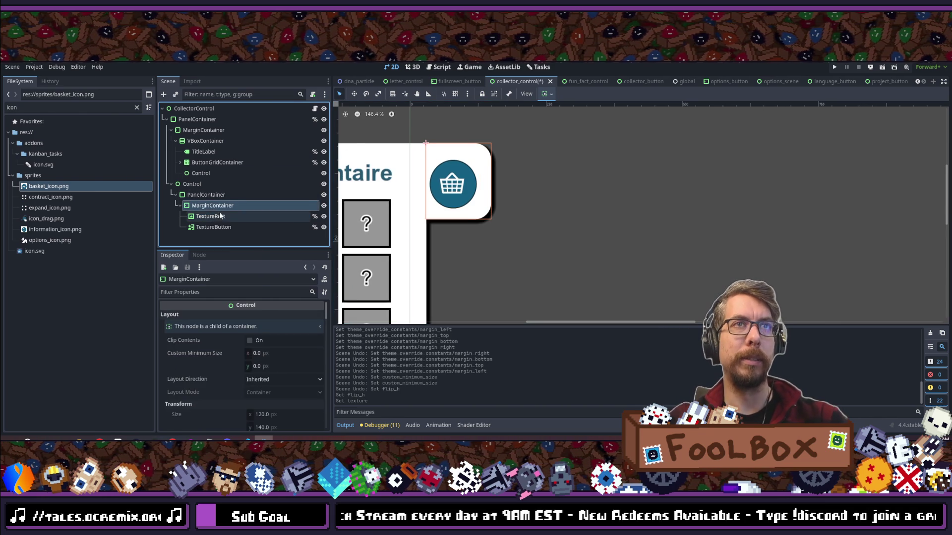
left_click(259, 293)
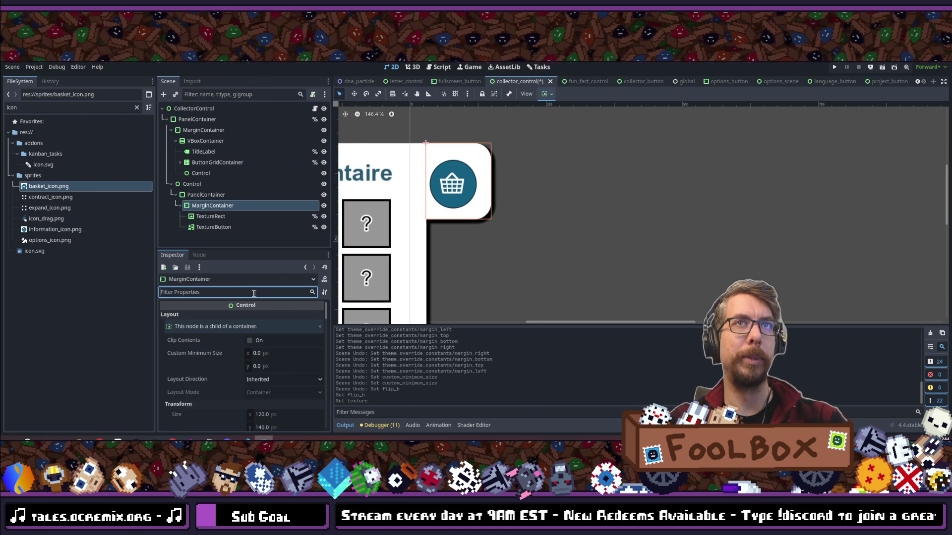
left_click(208, 217)
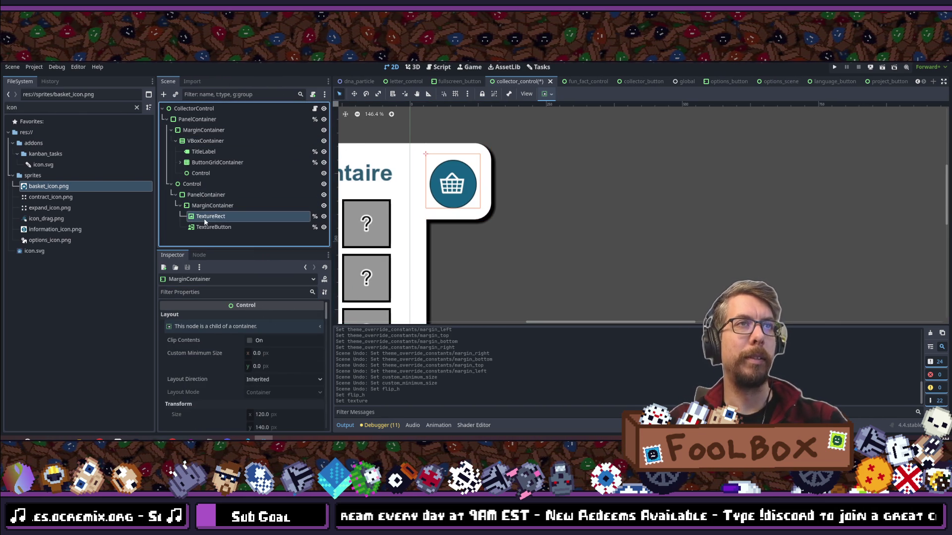
type("po")
left_click(199, 256)
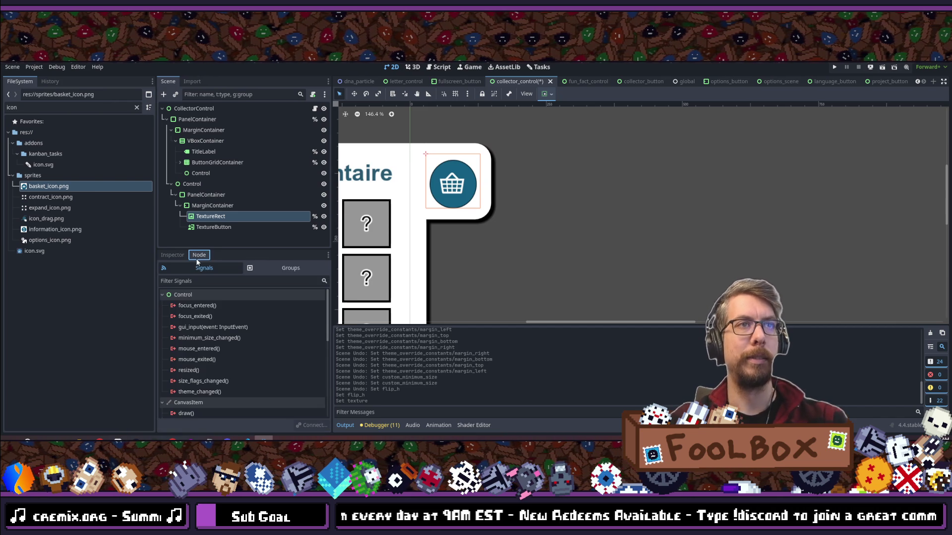
left_click(174, 255)
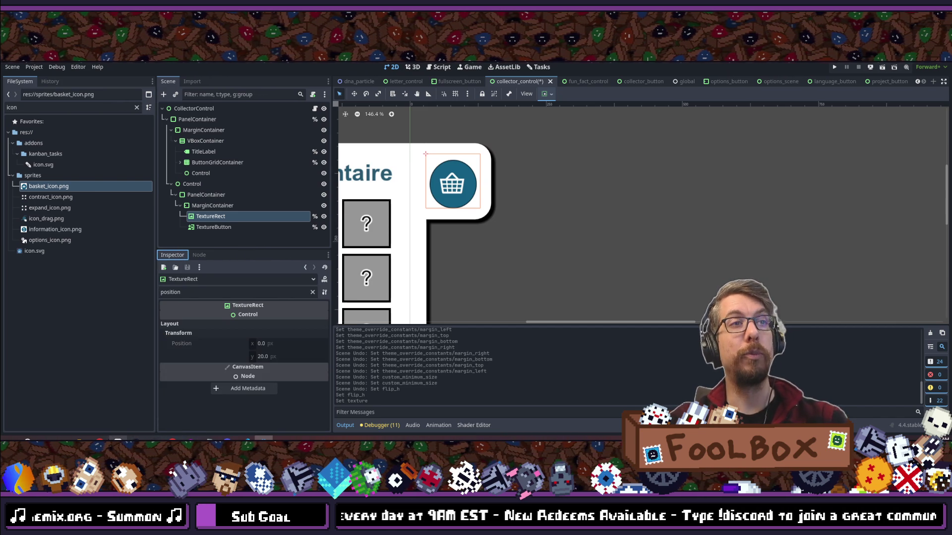
mouse_move(86, 421)
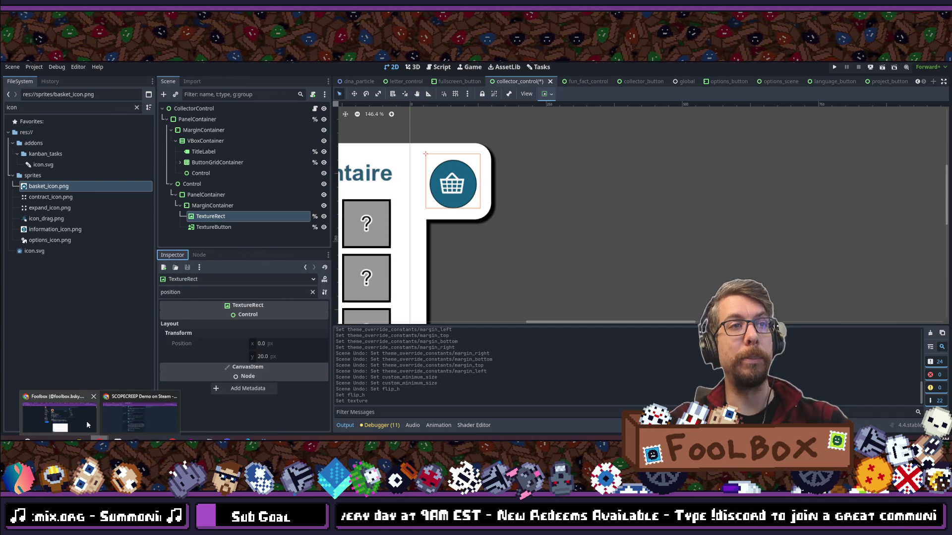
- Reload the SCOPECREEP Demo Steam page and sort its reviews by Recent
left_click(144, 418)
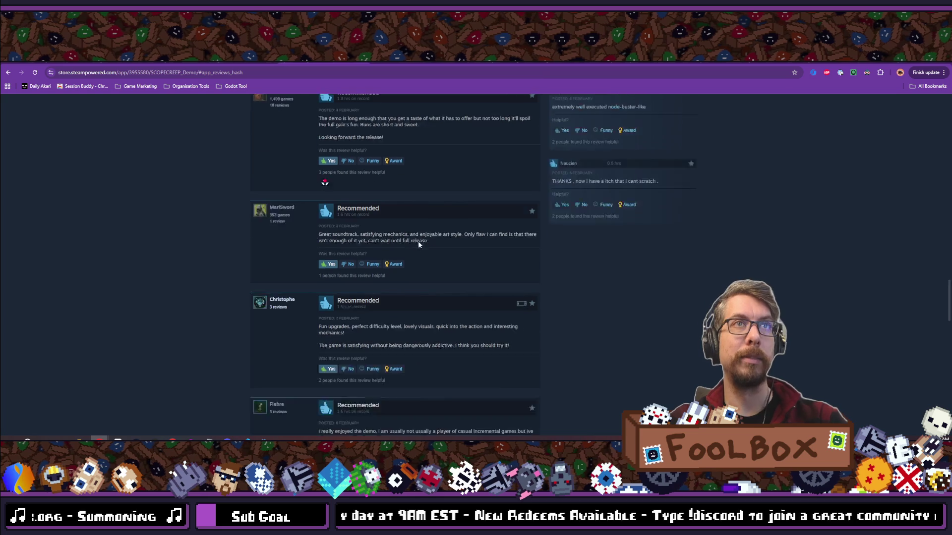
scroll(418, 241, "up", 6)
left_click(34, 73)
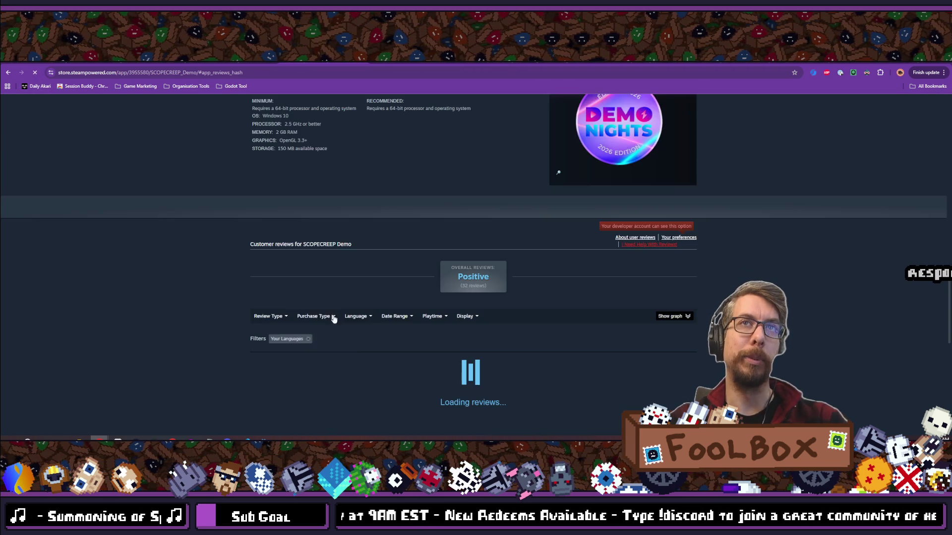
scroll(549, 279, "up", 15)
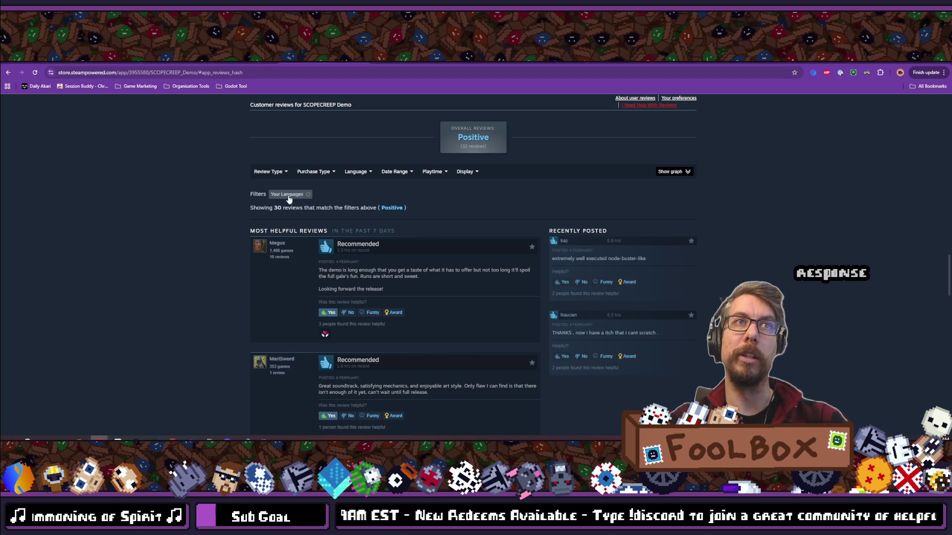
mouse_move(465, 172)
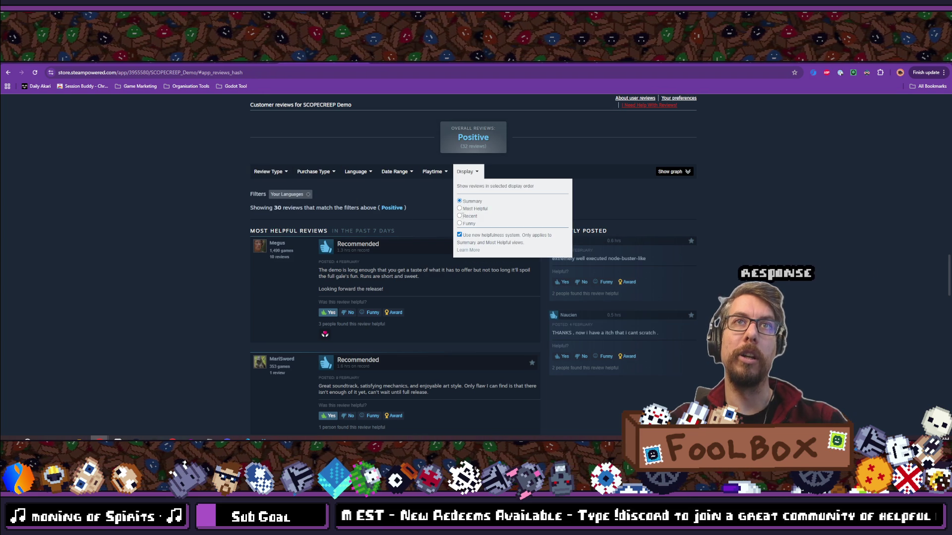
left_click(464, 217)
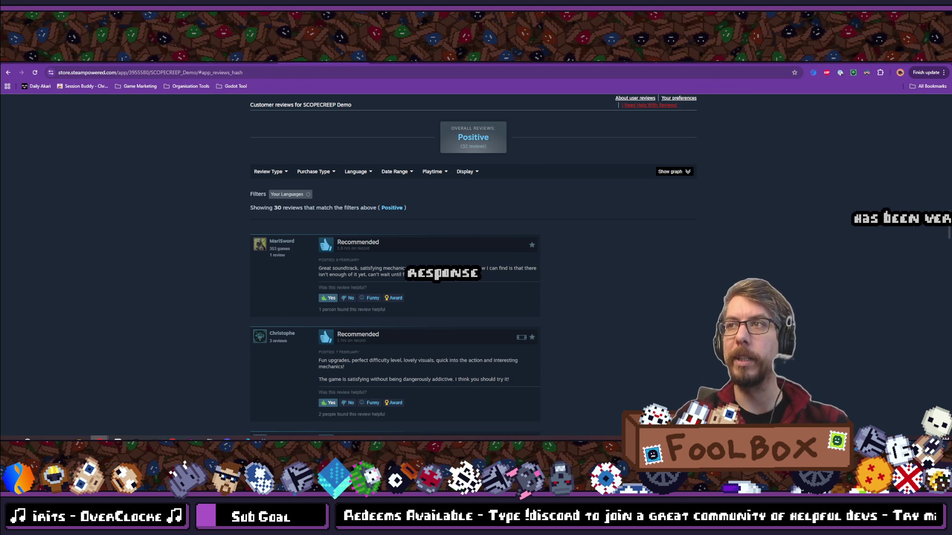
key("alt+Tab")
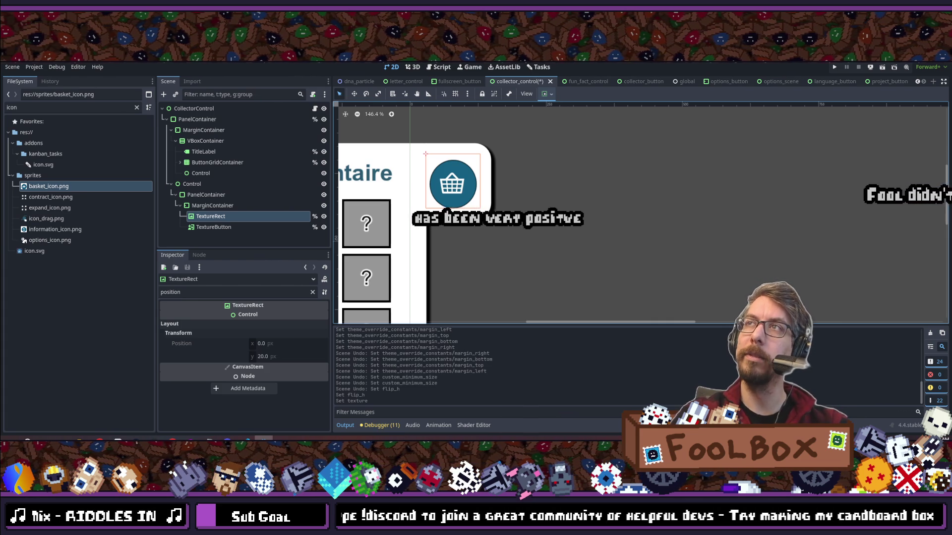
- Save collector_control and run the project to test the basket icon
key("ctrl+s")
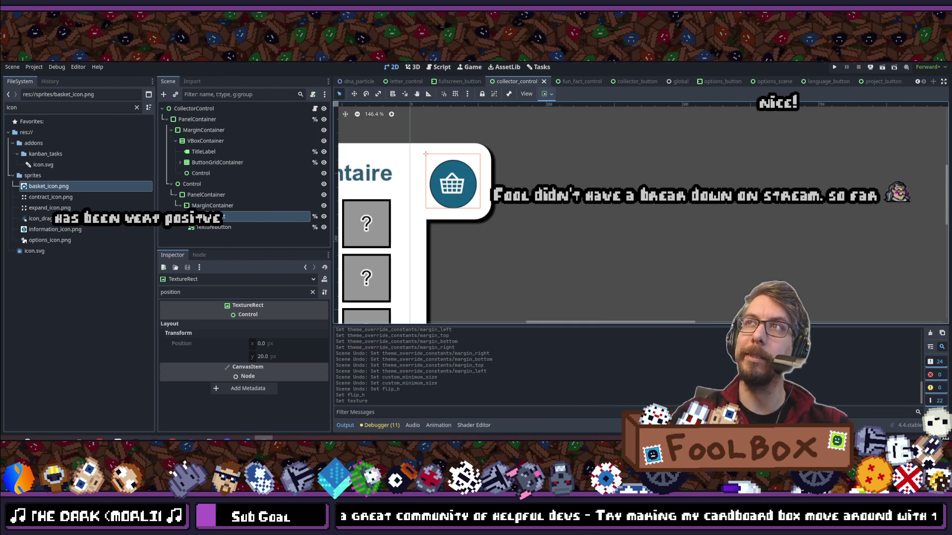
scroll(480, 233, "down", 2)
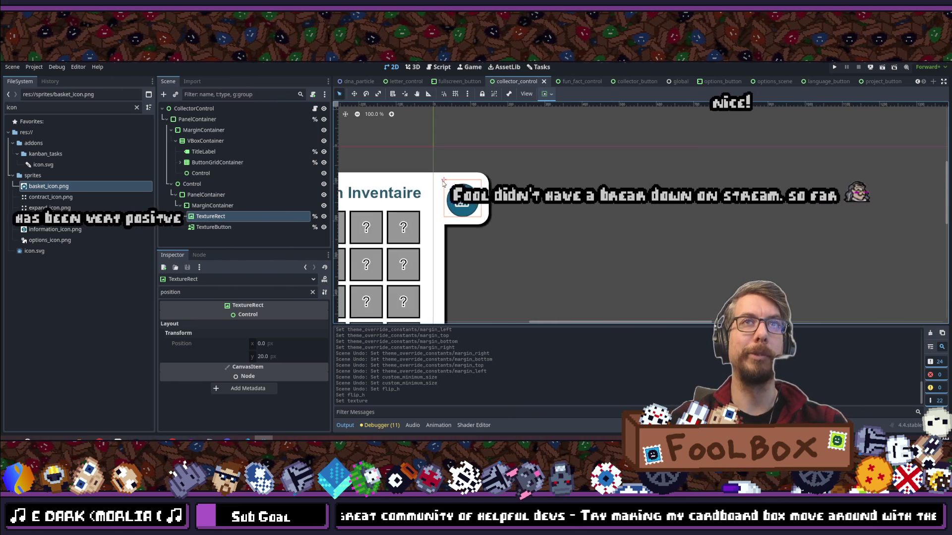
scroll(459, 207, "up", 6)
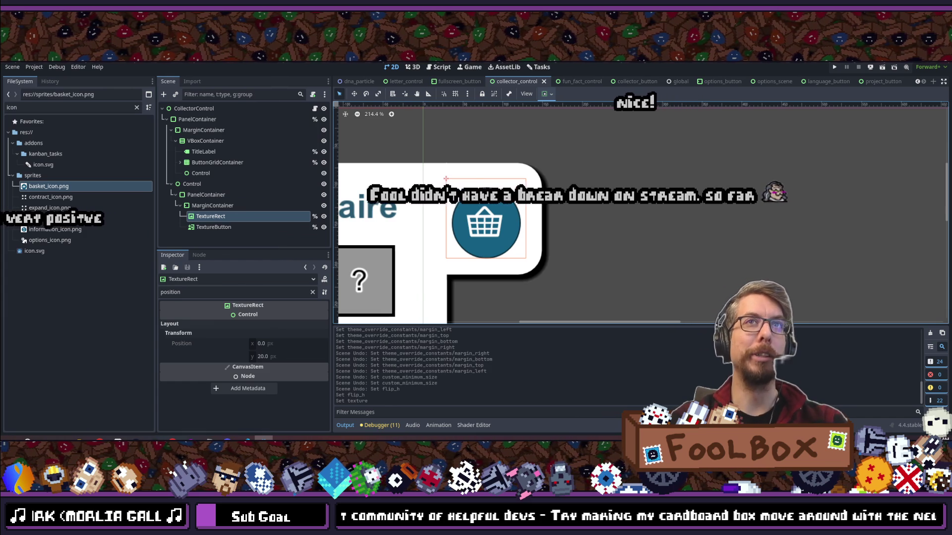
left_click(835, 66)
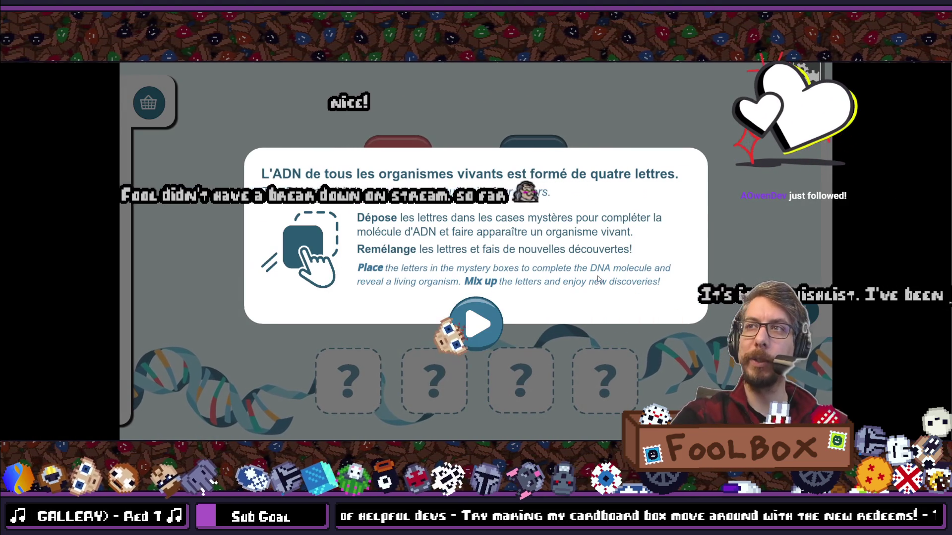
- Start the game, toggle the Mon Inventaire and Le Saviez-Vous? panels, then leave fullscreen
left_click(486, 305)
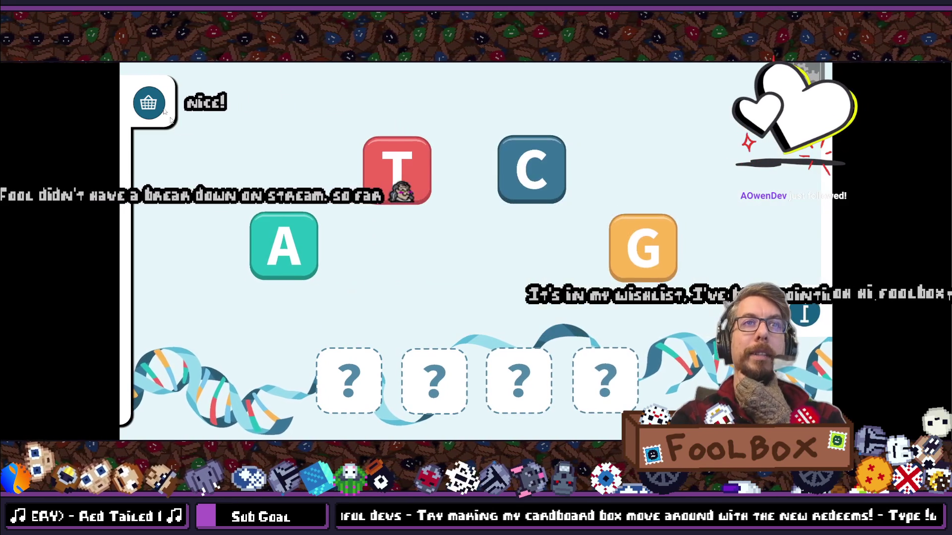
left_click(149, 102)
left_click(287, 105)
left_click(153, 109)
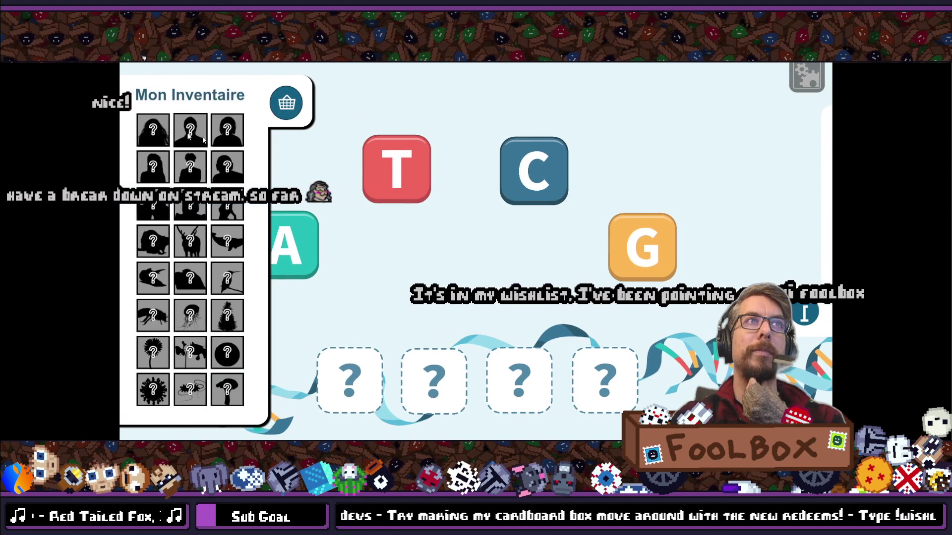
left_click(823, 313)
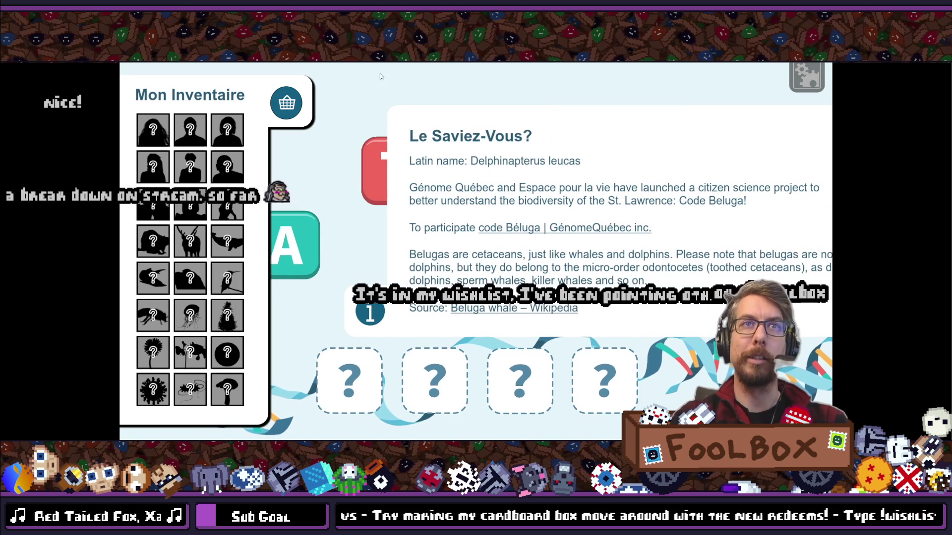
left_click(286, 104)
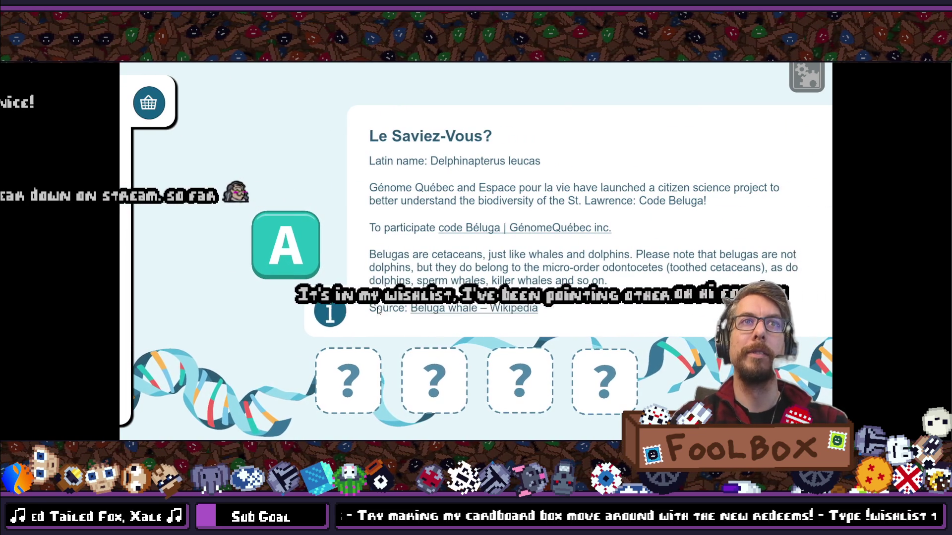
left_click(378, 311)
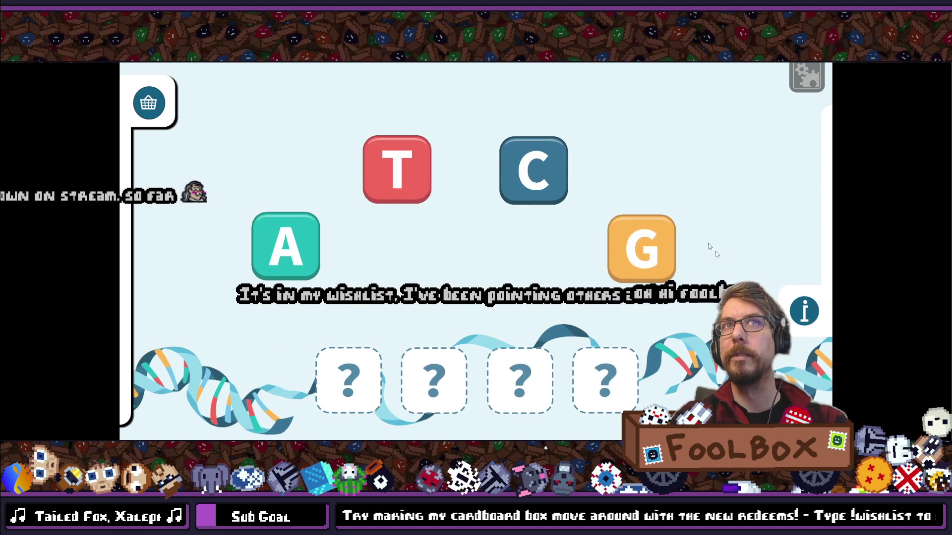
key("Escape")
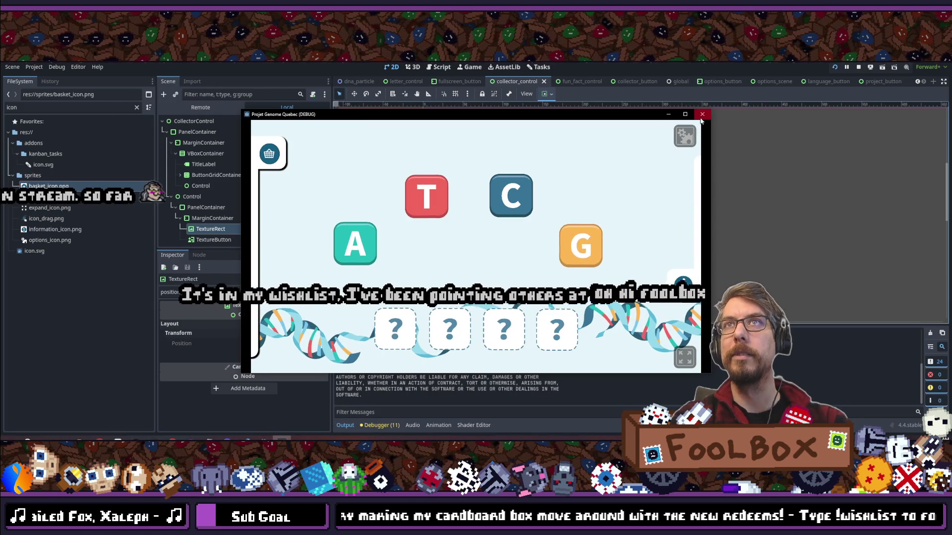
- Close the running game and reselect the TextureRect in collector_control
left_click(702, 115)
scroll(491, 237, "up", 2)
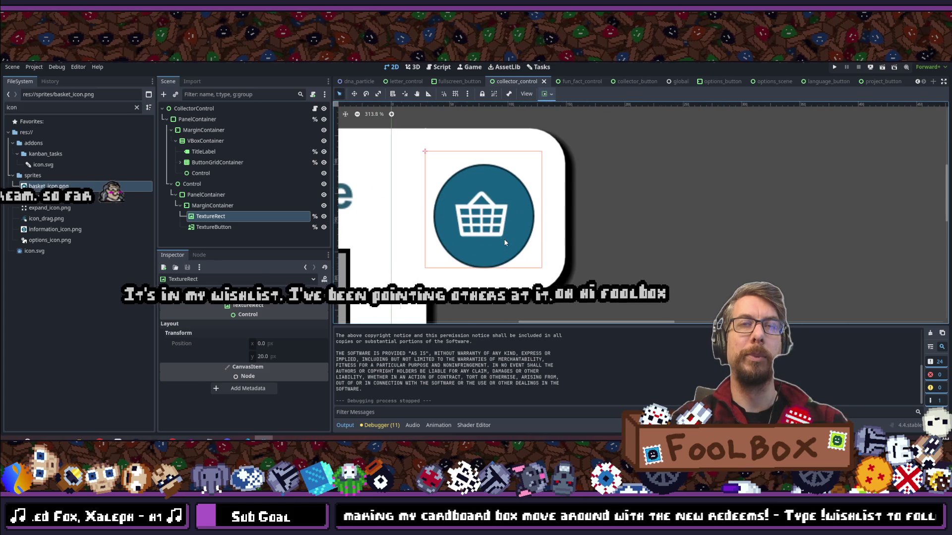
left_click(217, 228)
left_click(218, 219)
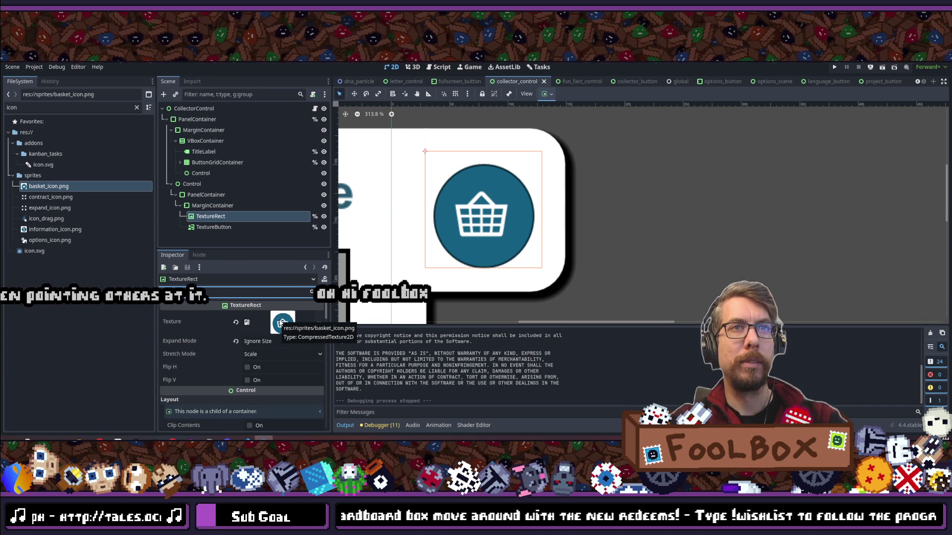
scroll(392, 150, "up", 6)
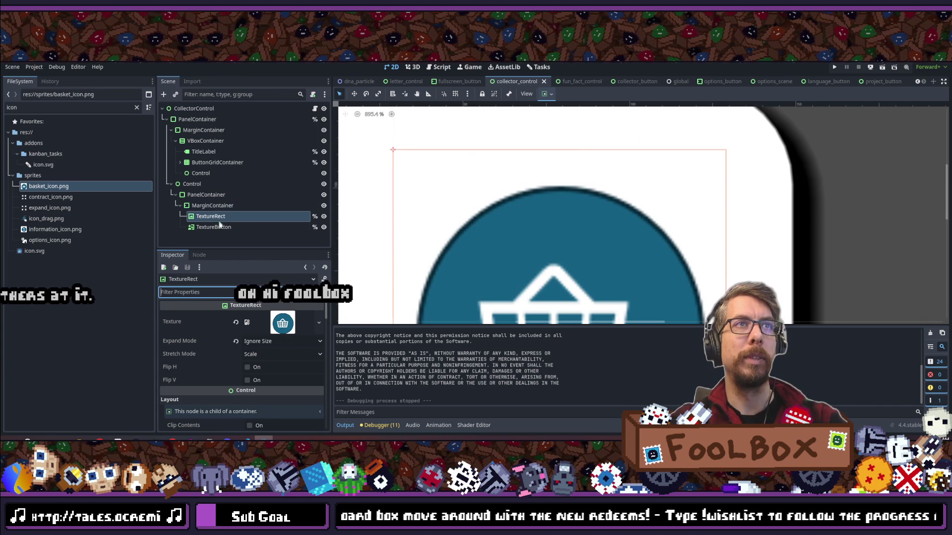
scroll(448, 234, "down", 6)
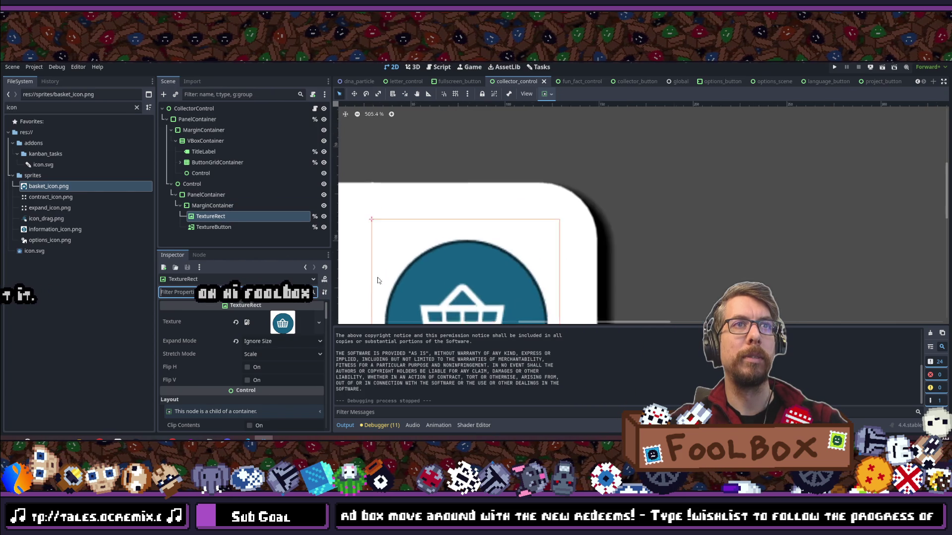
- Paste a copy of the TextureRect, move it, then undo both the move and the paste
key("ctrl+v")
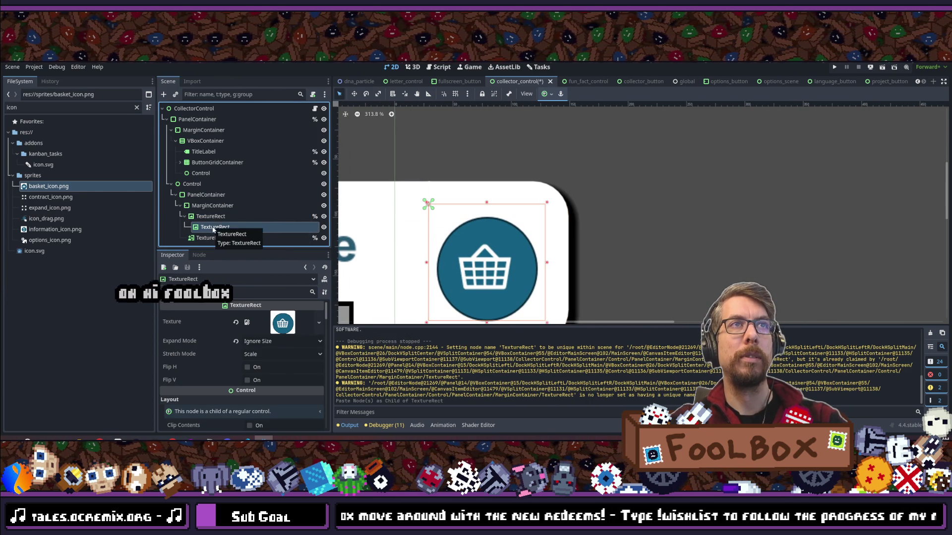
left_click(507, 206)
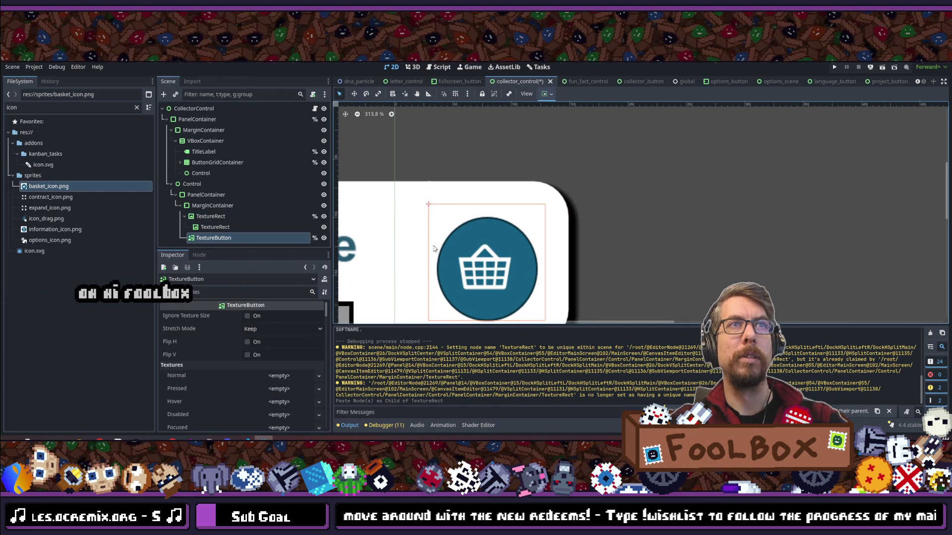
left_click(215, 227)
key("w")
left_click_drag(431, 264, 713, 221)
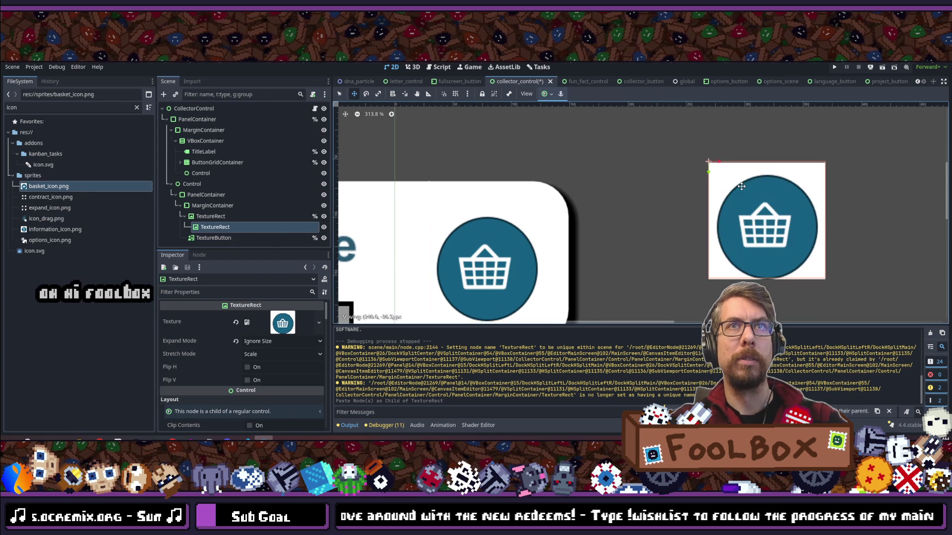
scroll(553, 243, "down", 5)
key("ctrl+z")
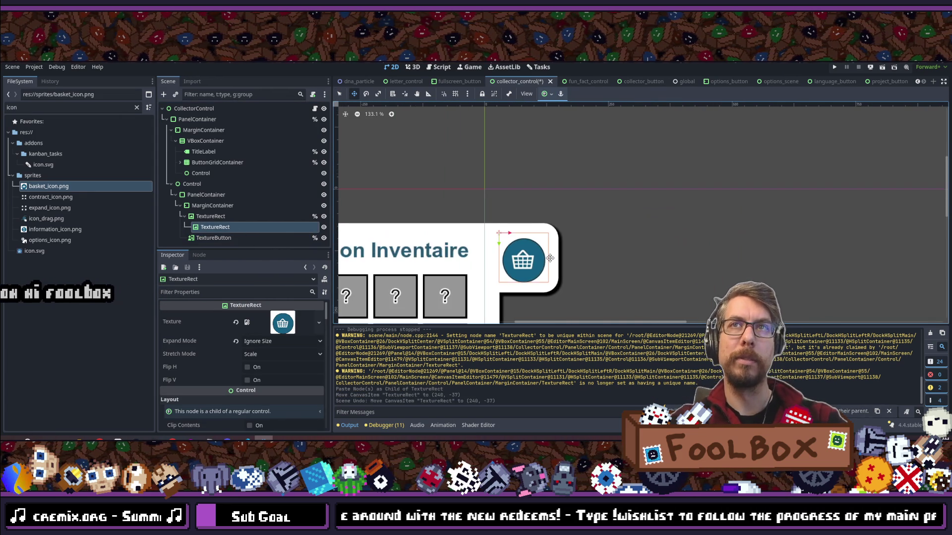
key("ctrl+z")
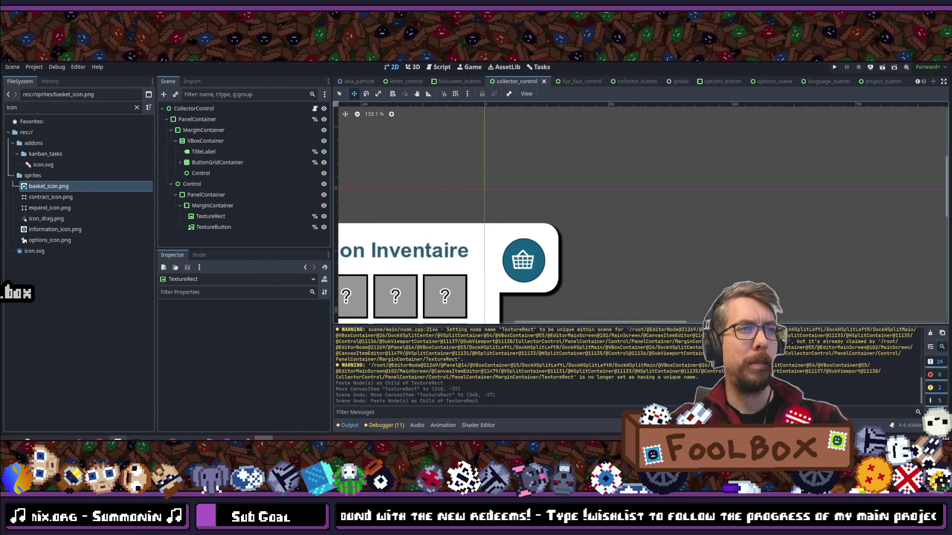
mouse_move(100, 440)
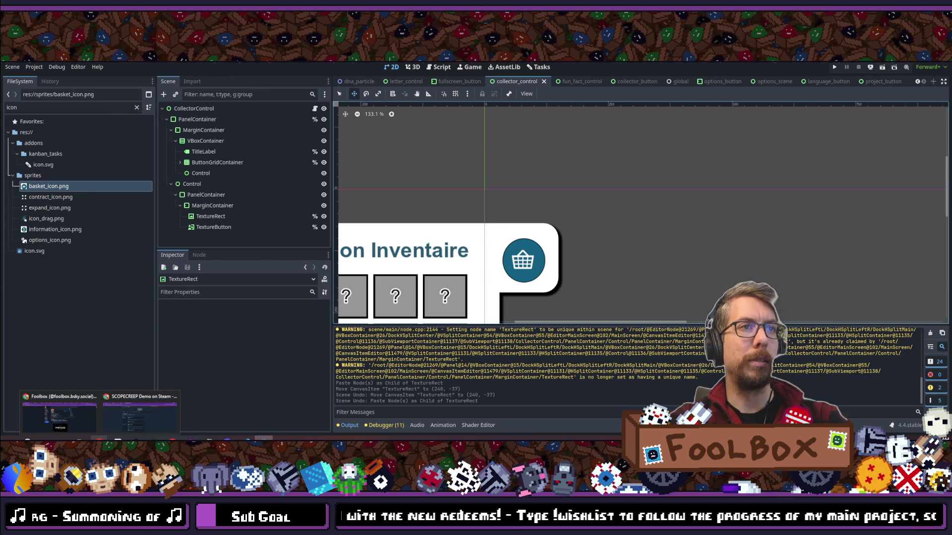
left_click(118, 427)
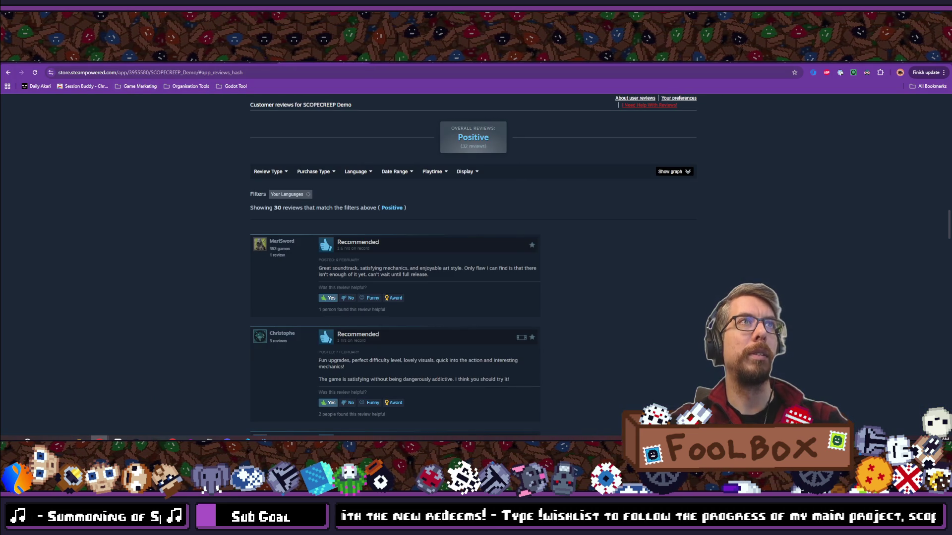
- Open a new Chrome tab and browse the bookmark folders on the bookmarks bar
key("ctrl+t")
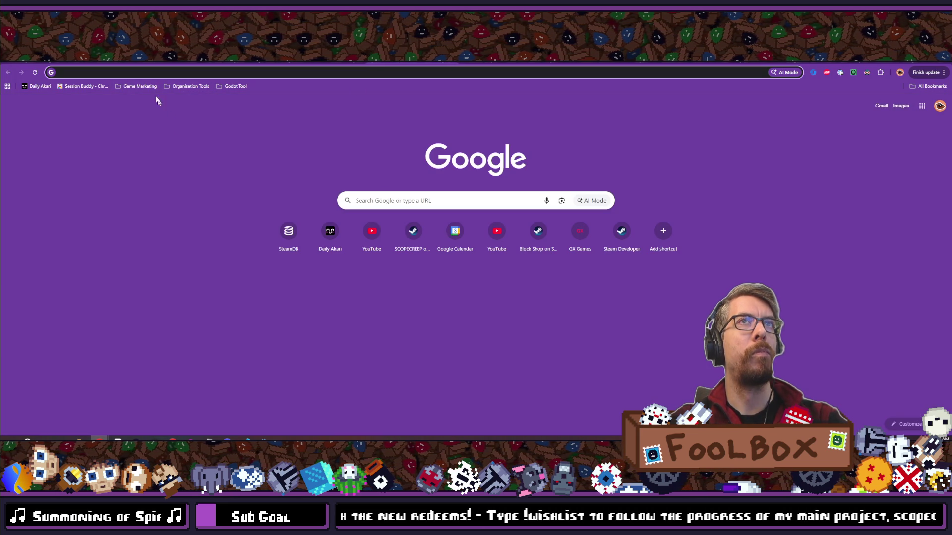
left_click(167, 88)
left_click(166, 88)
left_click(140, 87)
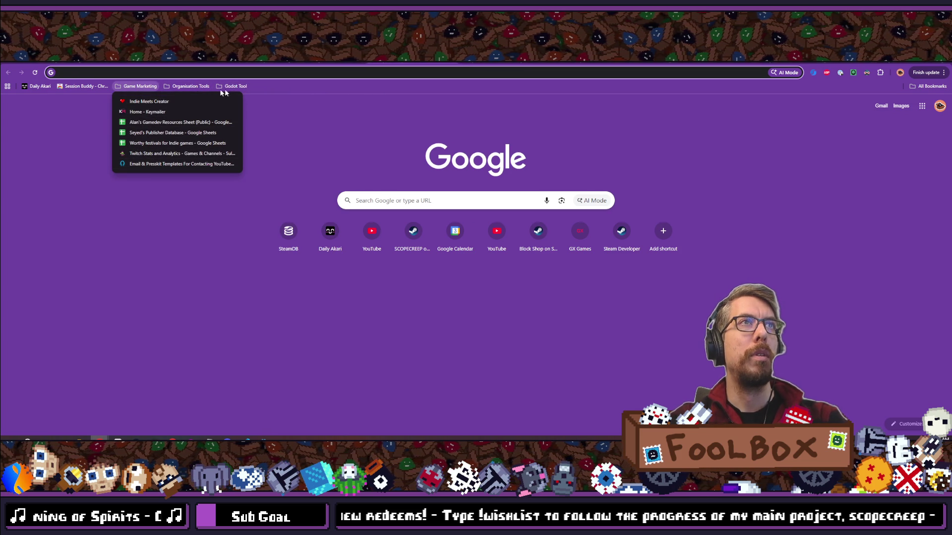
mouse_move(238, 84)
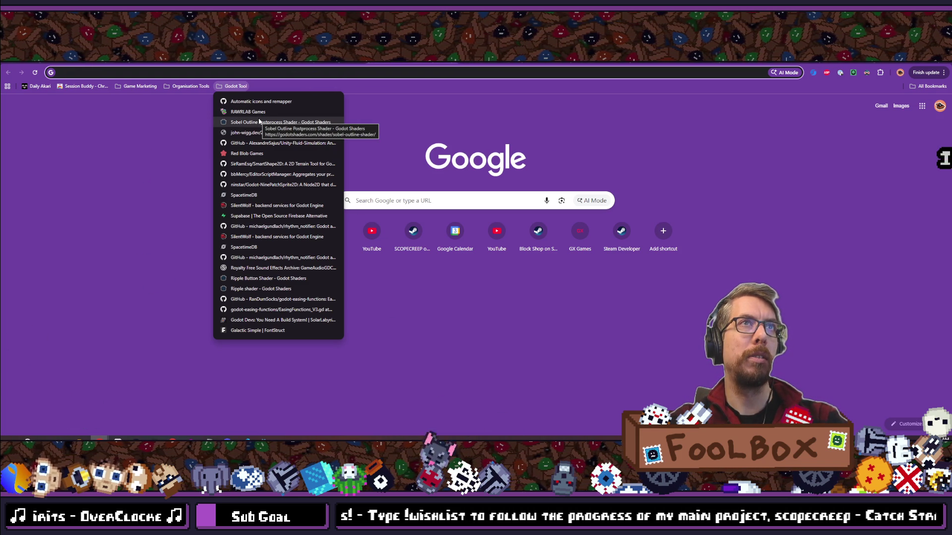
- Open the rsutil/controller_icons repository from the bookmarks and scroll through its README
left_click(257, 102)
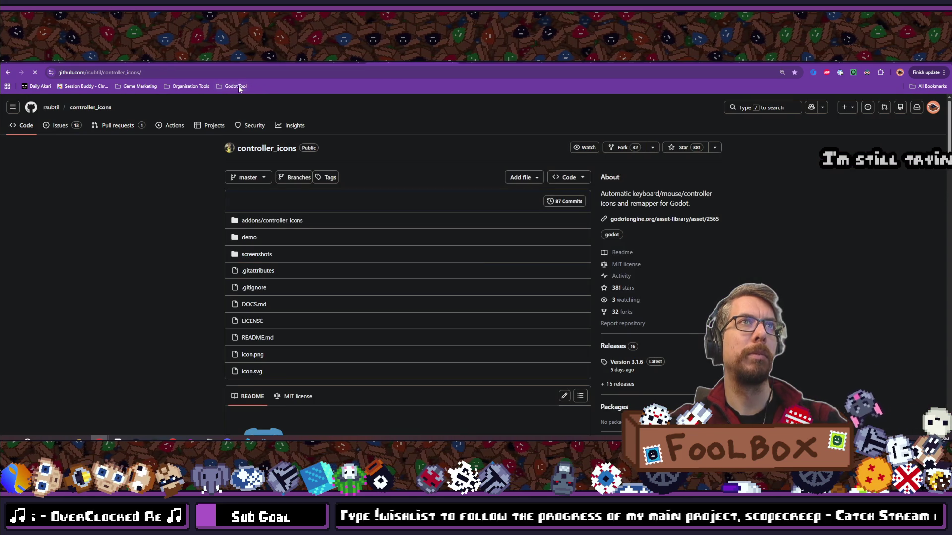
scroll(187, 157, "down", 3)
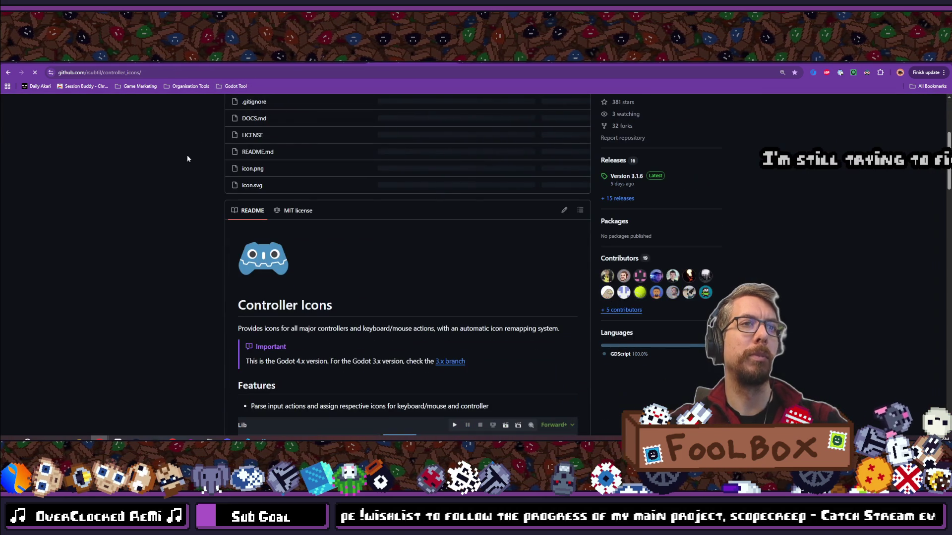
scroll(188, 157, "down", 5)
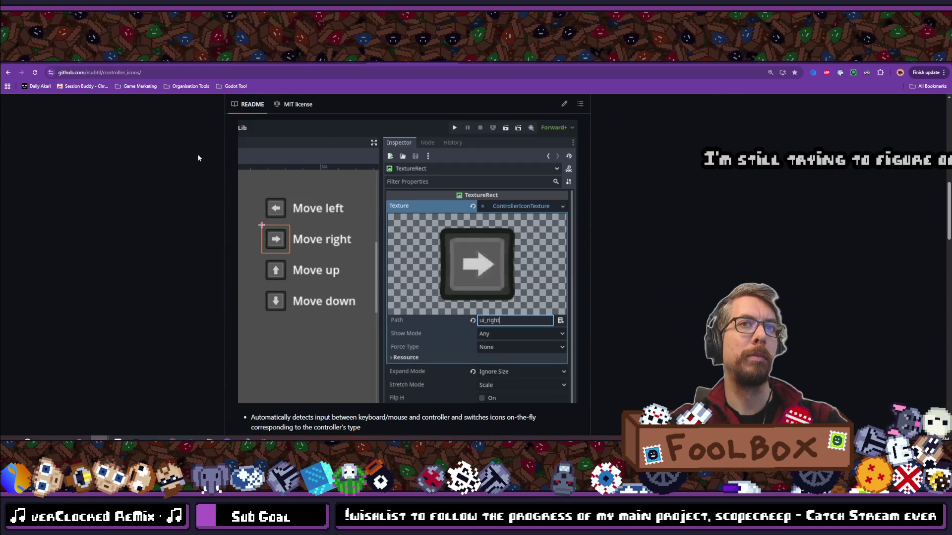
scroll(195, 159, "up", 6)
scroll(196, 159, "up", 3)
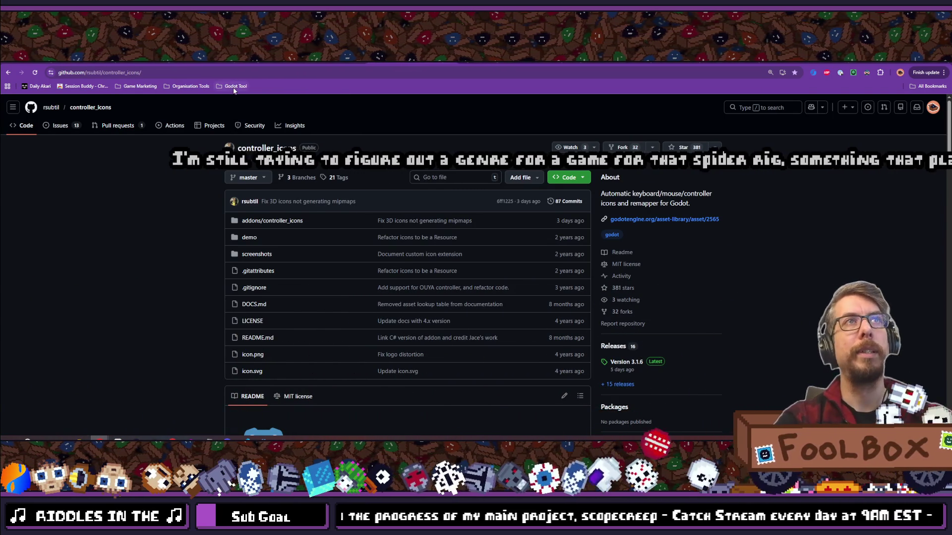
left_click(234, 86)
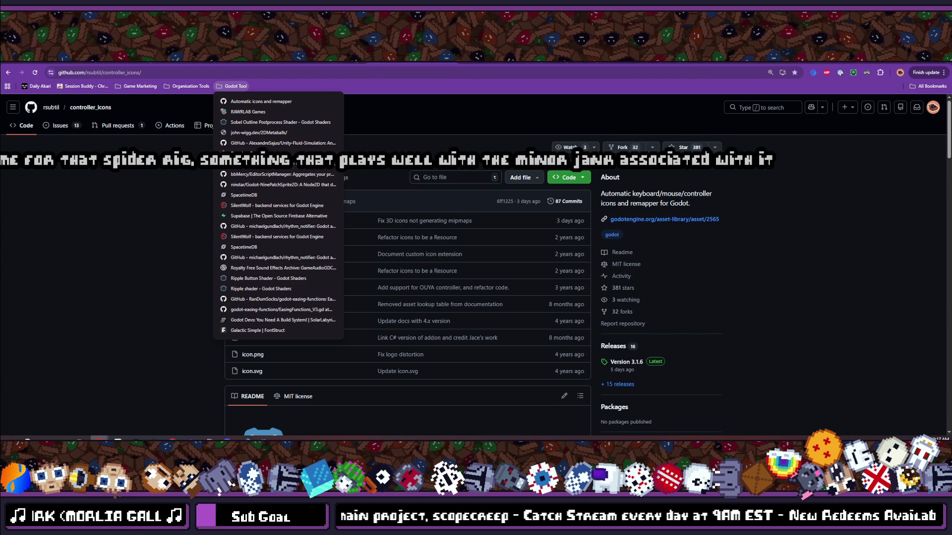
key("Escape")
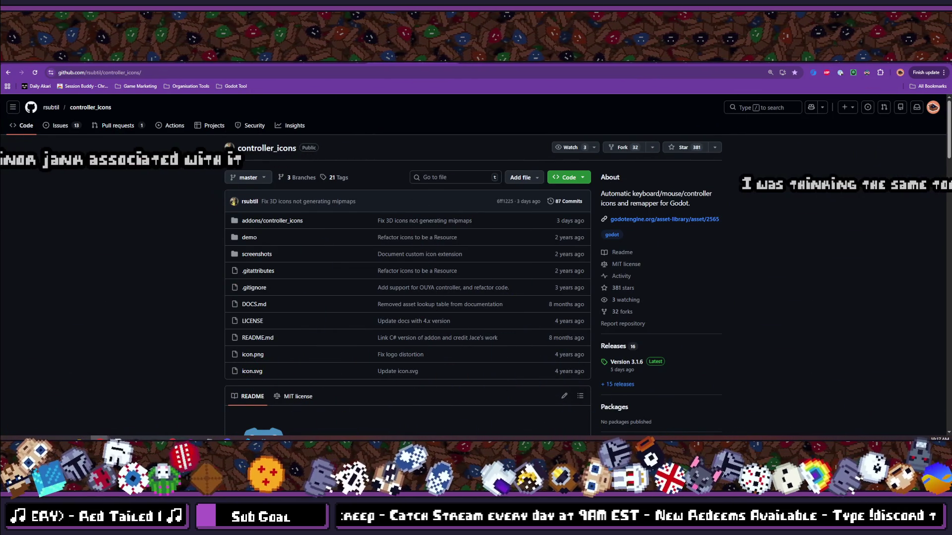
left_click(250, 72)
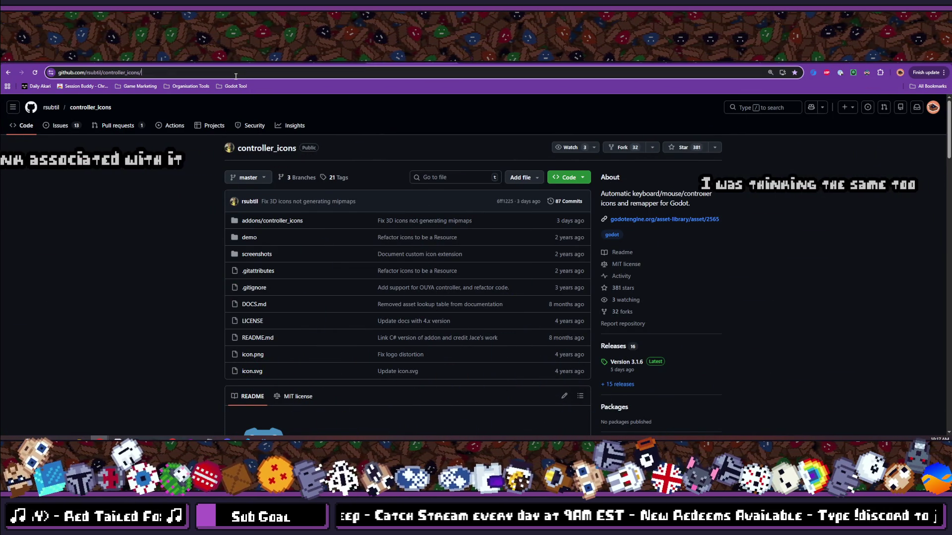
- Go to game-icons.net, search 'basket' and open the Basket icon page
type("game-icons.net")
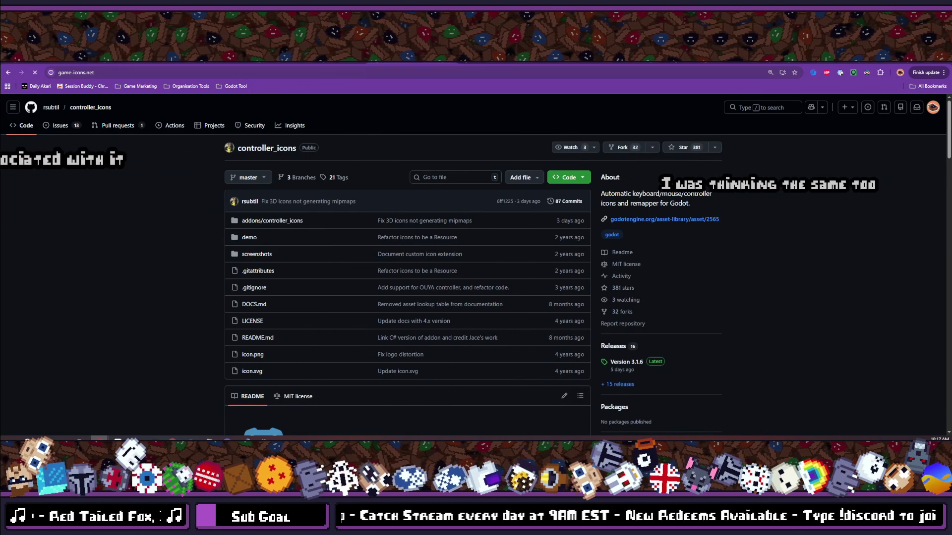
key("Return")
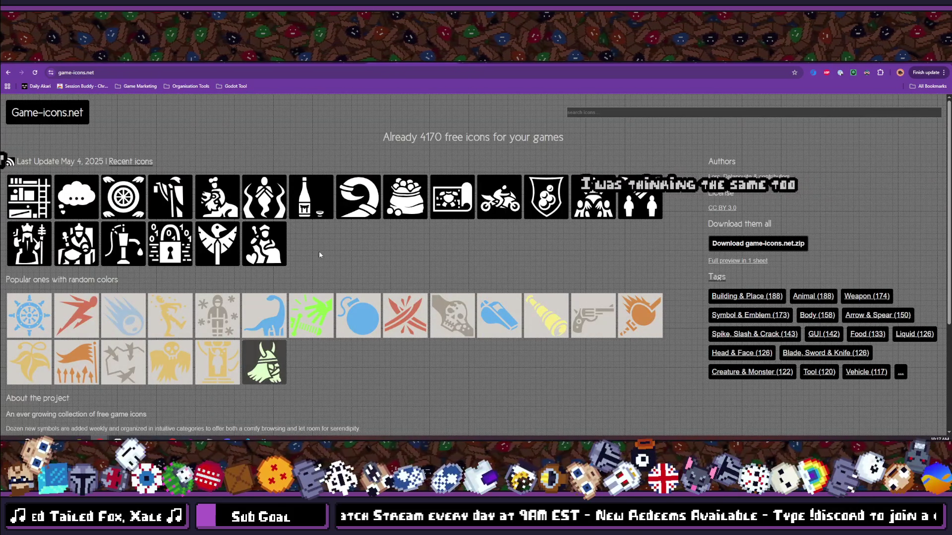
left_click(592, 113)
type("basket")
key("Down")
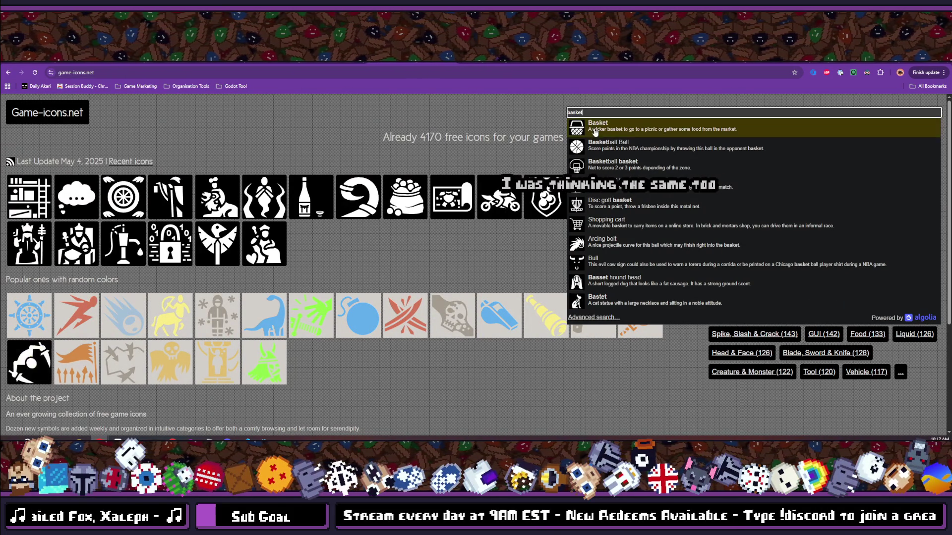
key("Return")
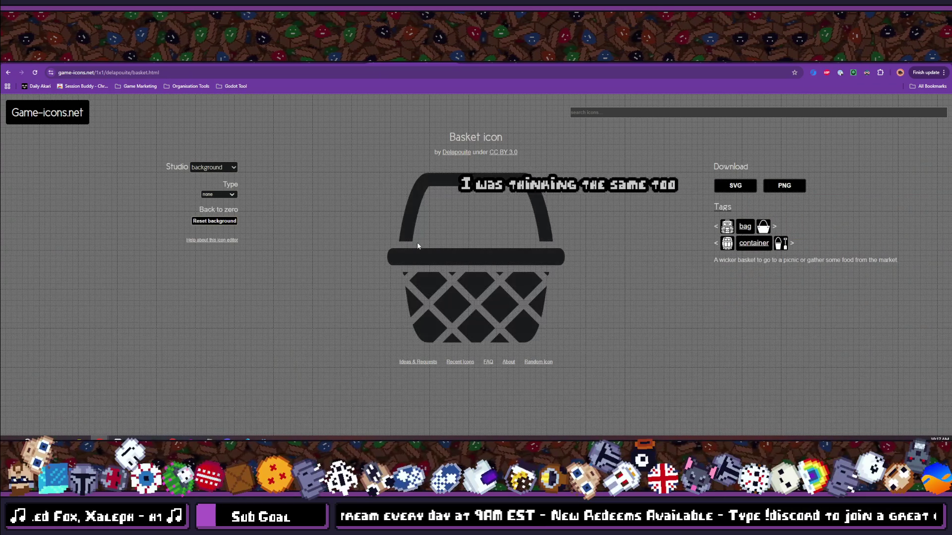
- Switch the icon editor to badge mode and add a blank circle badge
left_click(212, 168)
left_click(212, 168)
left_click(212, 168)
left_click(203, 224)
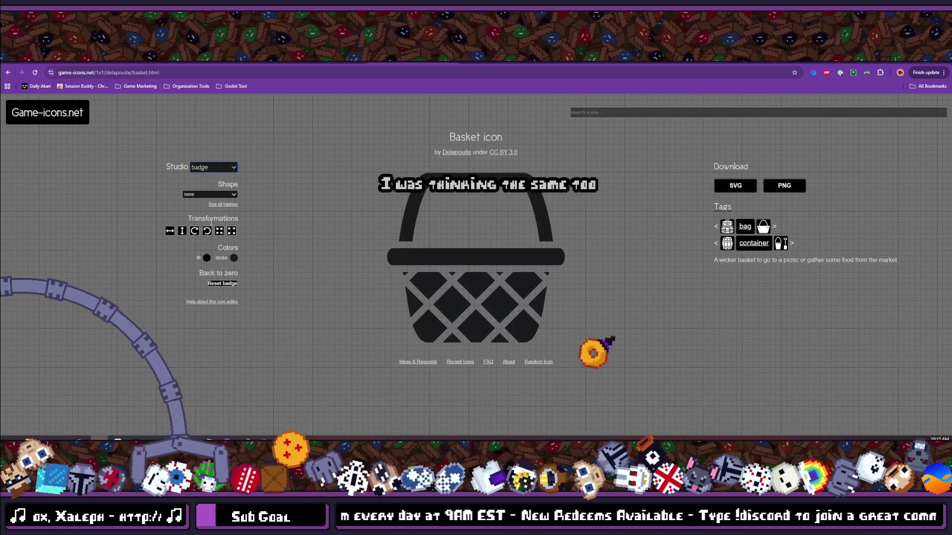
left_click(207, 193)
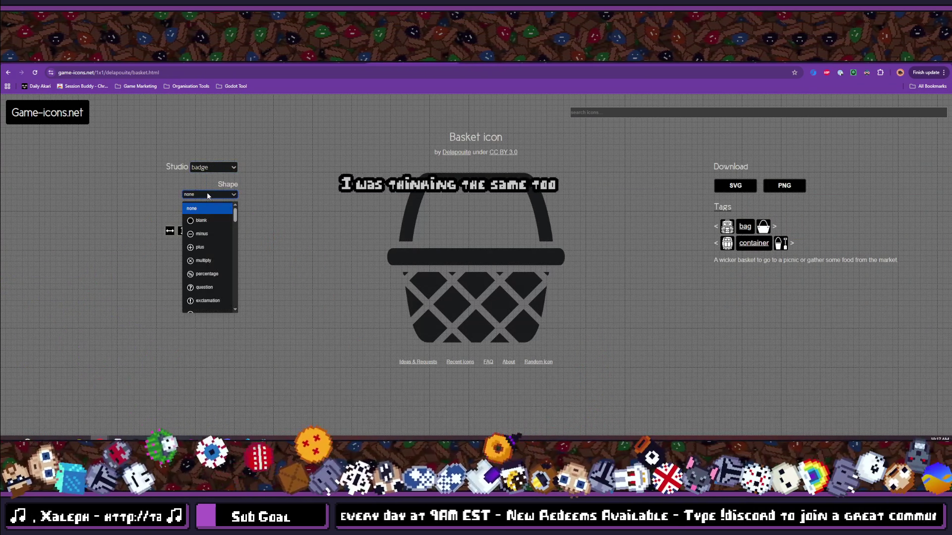
left_click(203, 221)
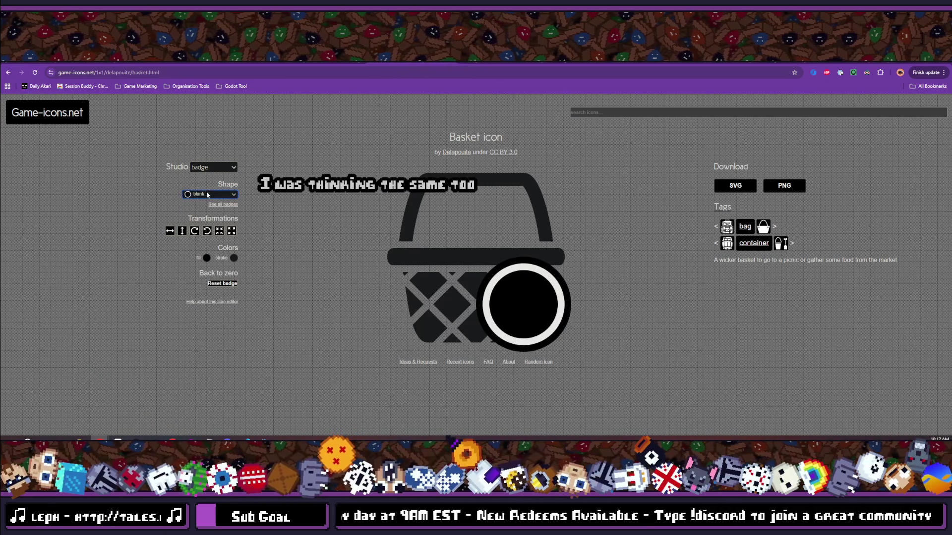
left_click(208, 168)
left_click(207, 181)
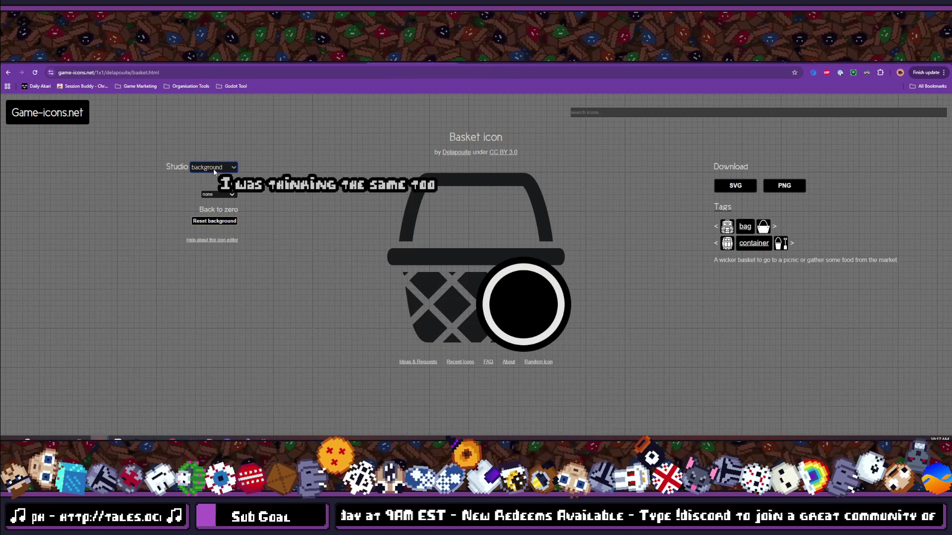
left_click(218, 194)
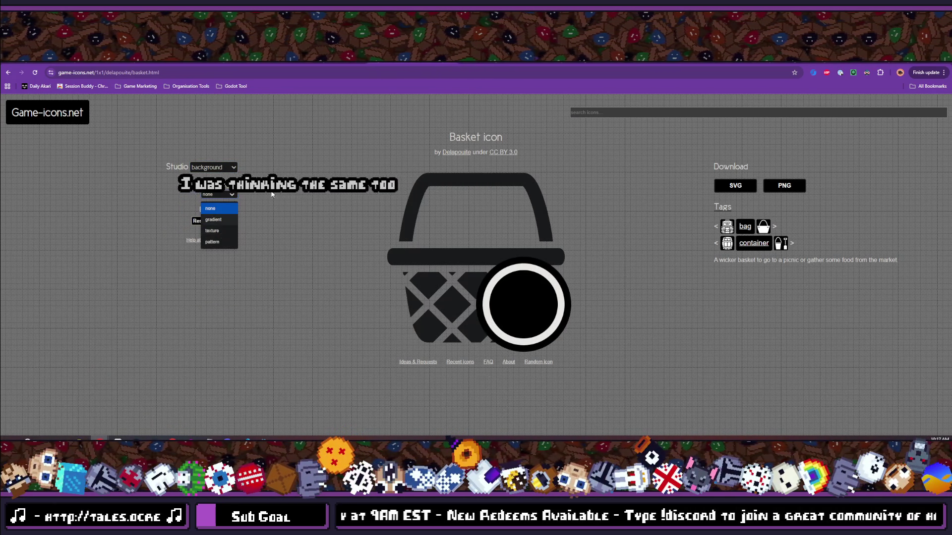
key("Escape")
- Centre the circle badge on the basket, then reload and go back to the home page
mouse_move(496, 288)
left_mouse_down()
mouse_move(395, 247)
mouse_move(424, 167)
mouse_move(391, 186)
mouse_move(525, 337)
mouse_move(394, 275)
left_mouse_up()
mouse_move(388, 340)
left_mouse_down()
mouse_move(478, 270)
mouse_move(468, 243)
mouse_move(466, 258)
left_mouse_up()
left_click(214, 167)
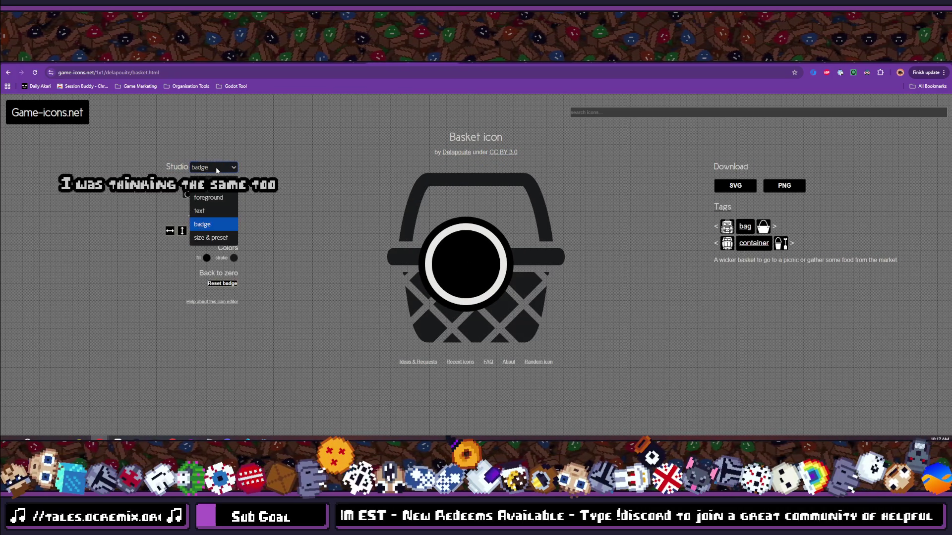
left_click(215, 199)
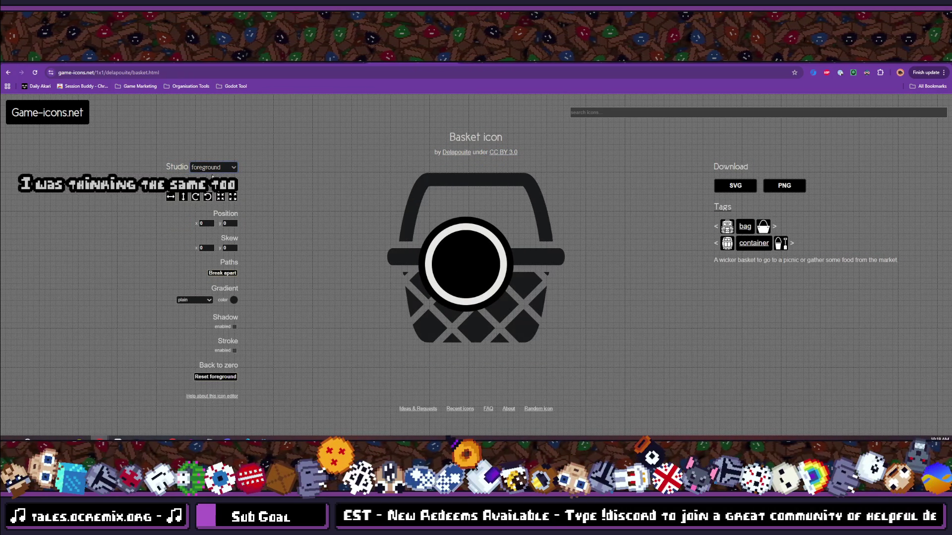
left_click(213, 167)
left_click(215, 184)
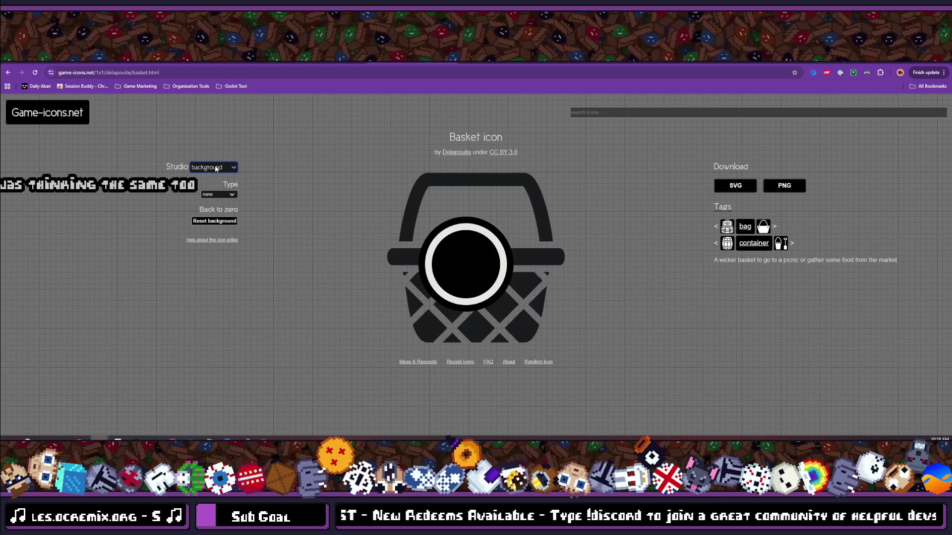
left_click(35, 72)
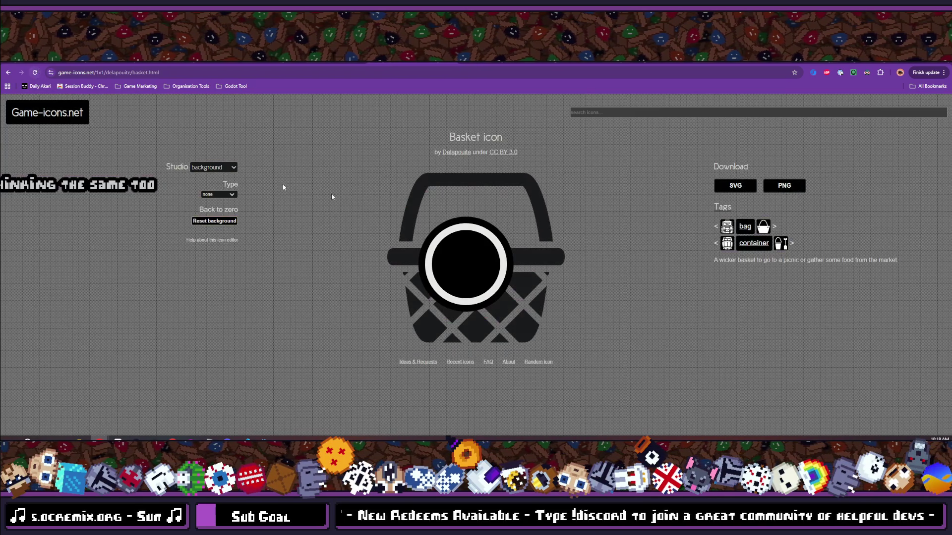
left_click(8, 72)
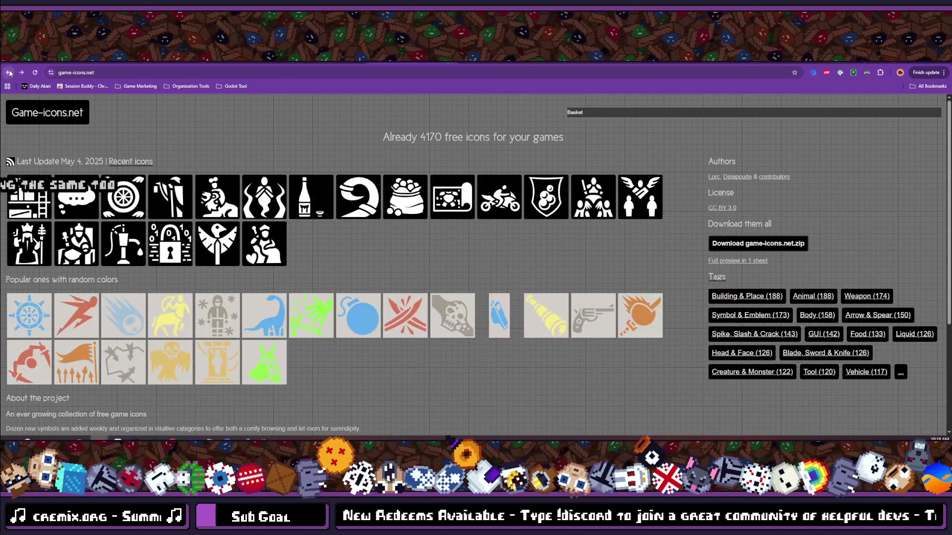
- Search for 'basket' and open the Basket icon from the results
left_click(627, 112)
type("Basket")
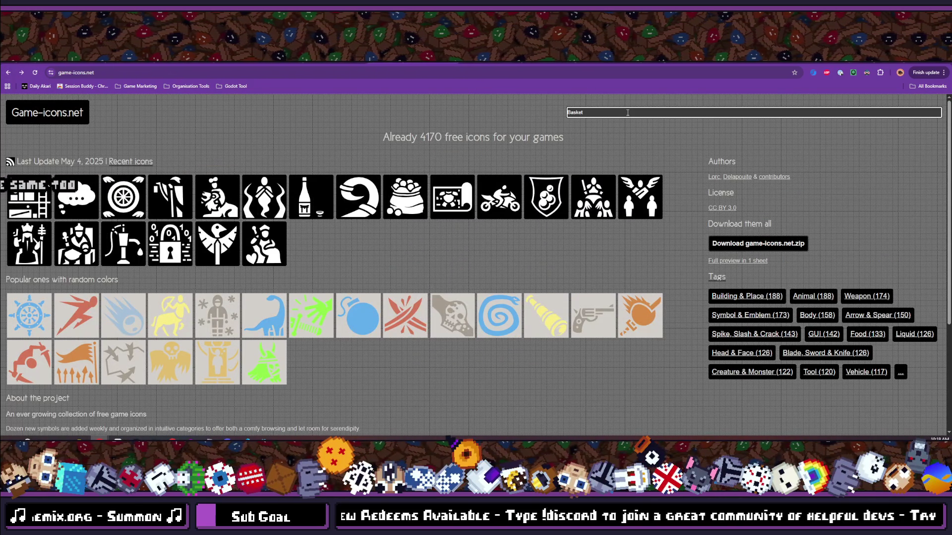
key("ctrl+a")
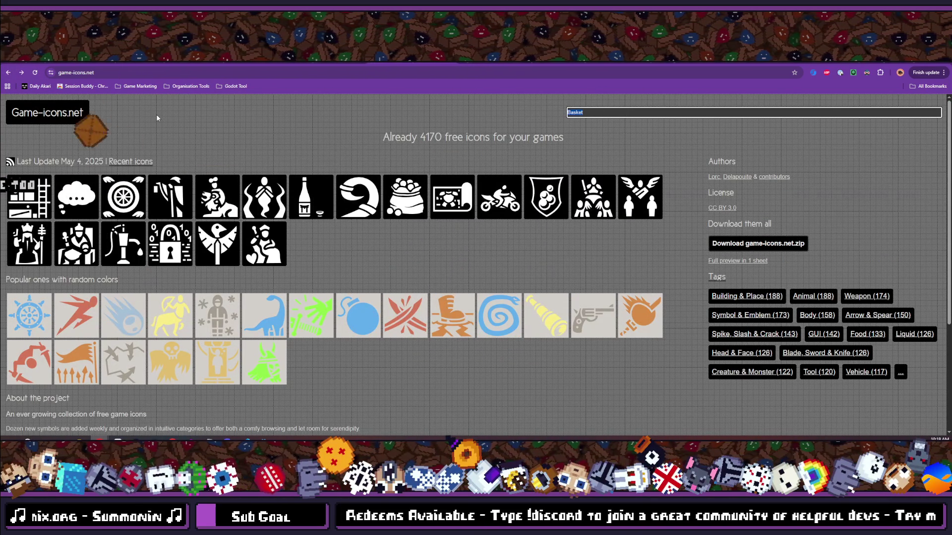
type("basket")
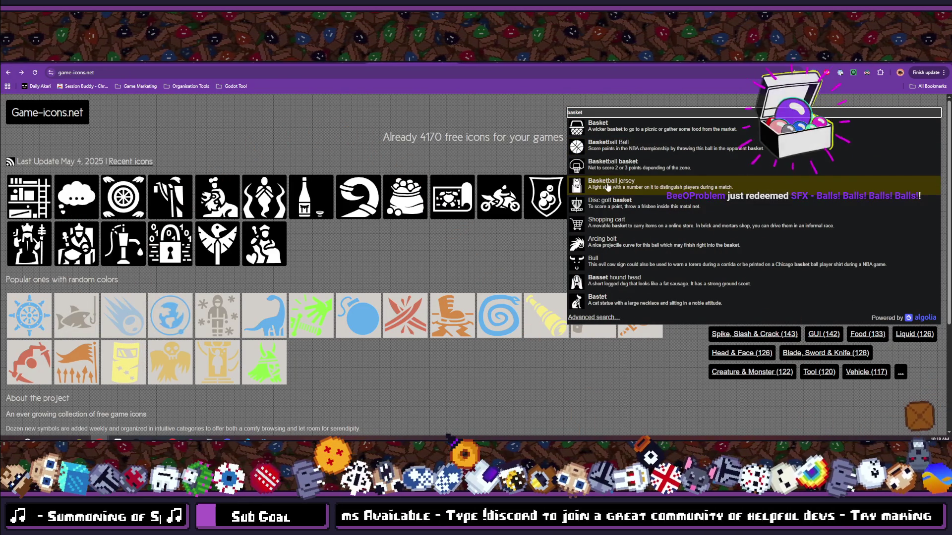
left_click(610, 129)
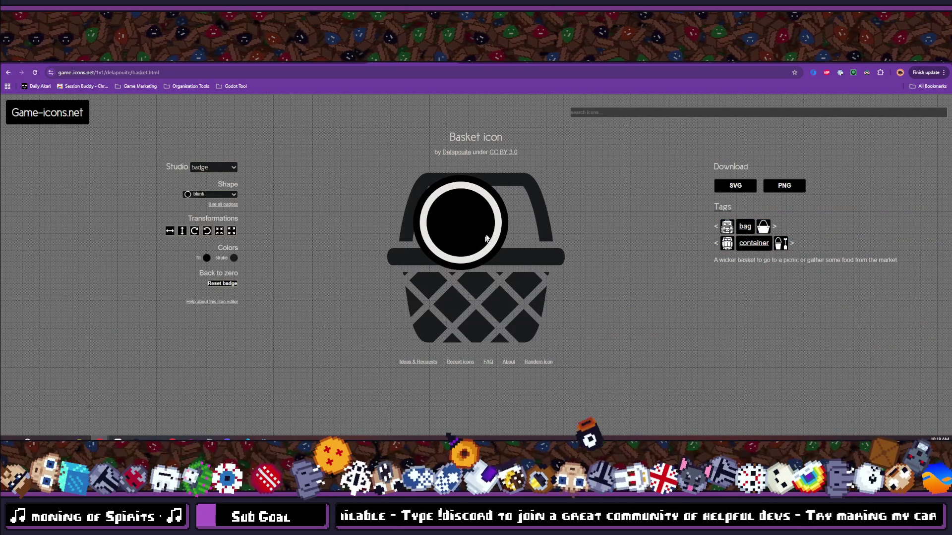
- Reset the badge, then cycle Studio through text, foreground and background
right_click(483, 215)
left_click(459, 218)
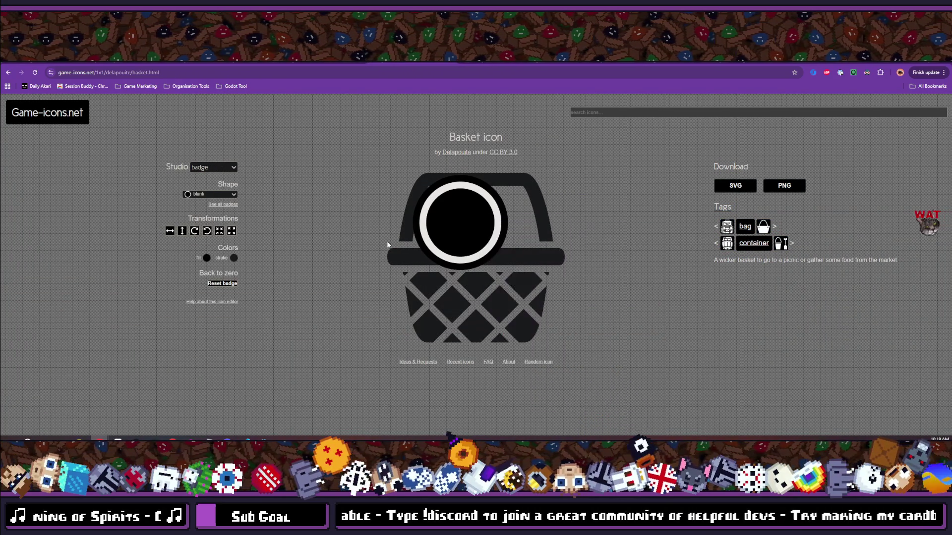
left_click(218, 287)
left_click(218, 168)
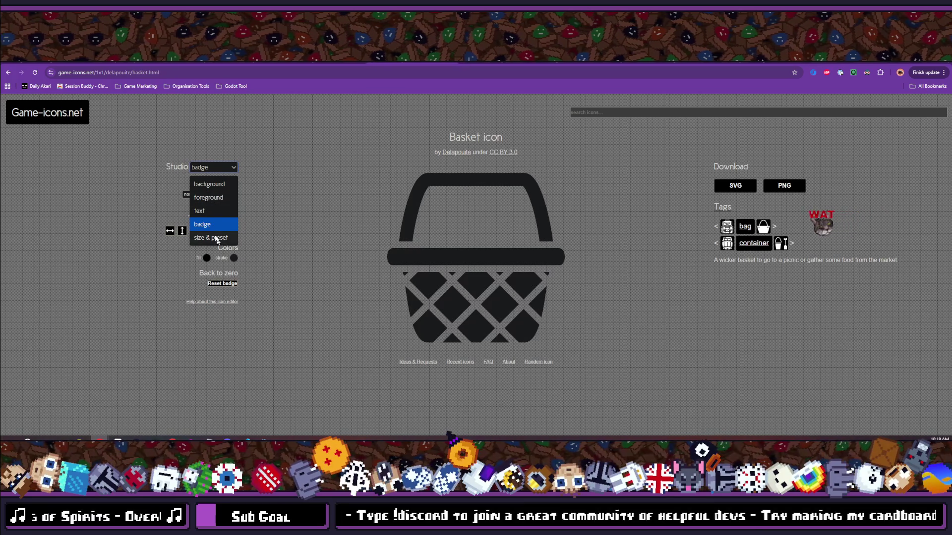
left_click(210, 211)
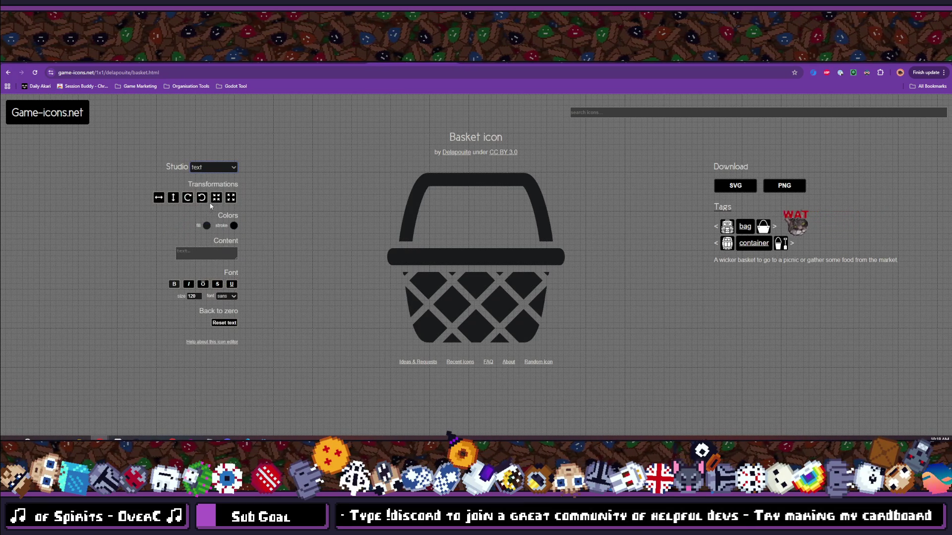
left_click(218, 167)
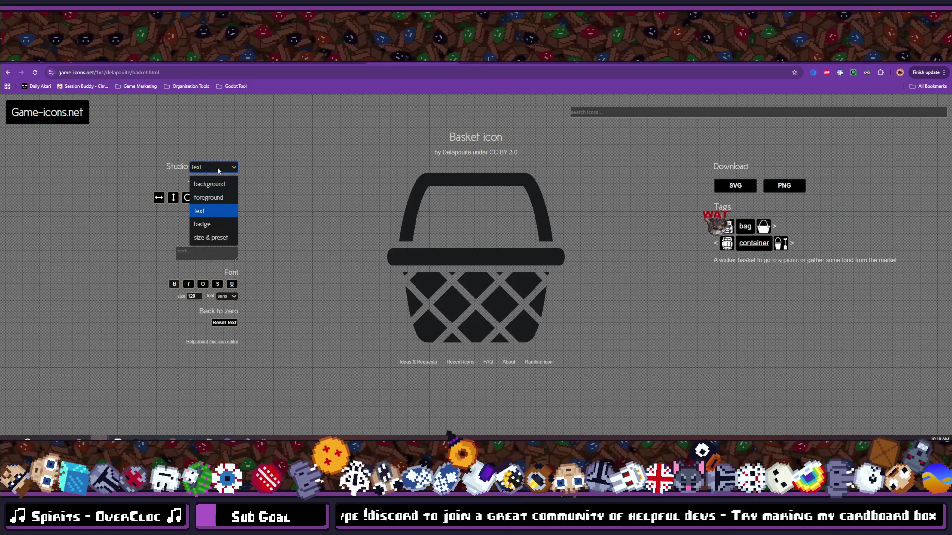
left_click(207, 198)
left_click(214, 168)
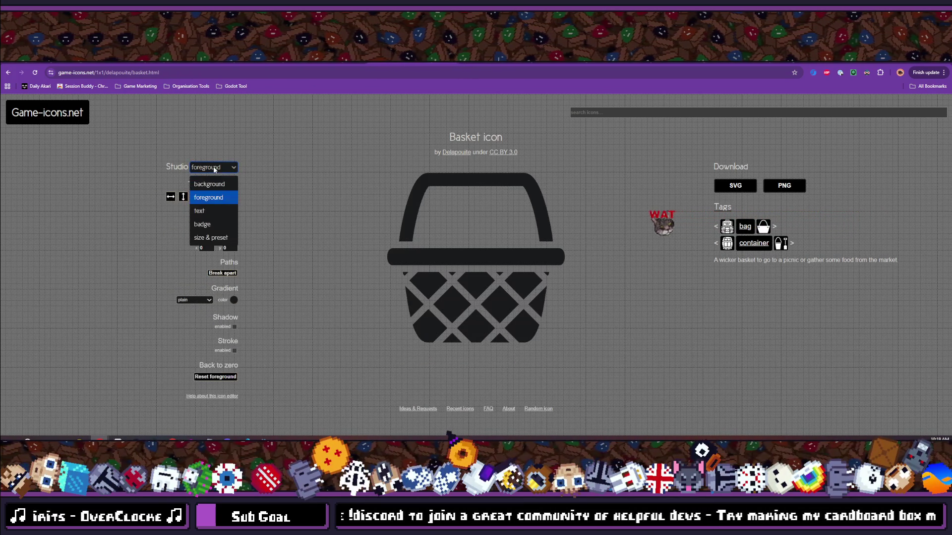
left_click(217, 185)
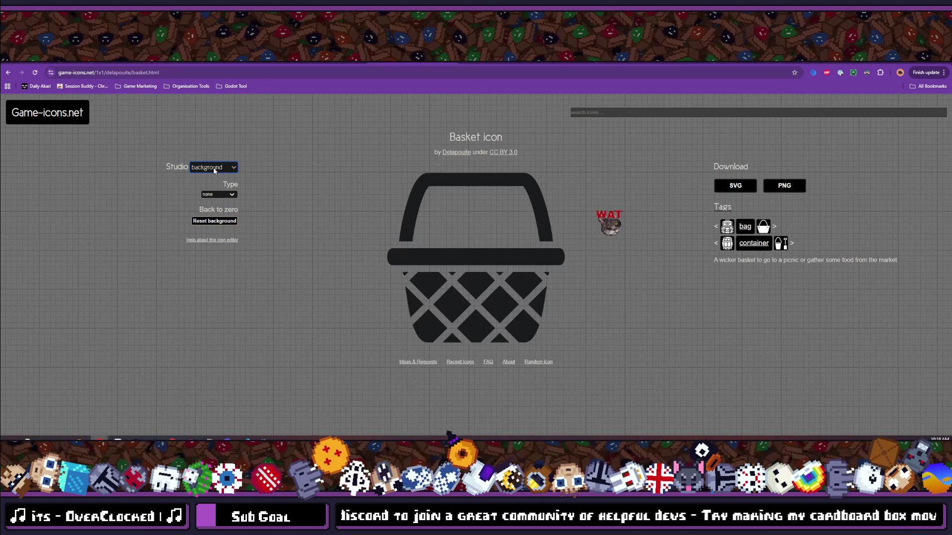
left_click(222, 222)
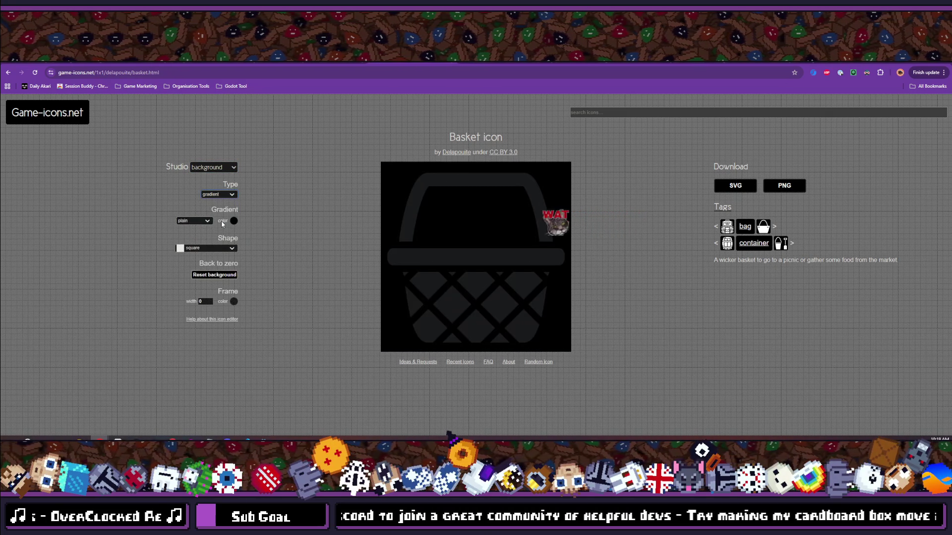
left_click(218, 197)
left_click(223, 231)
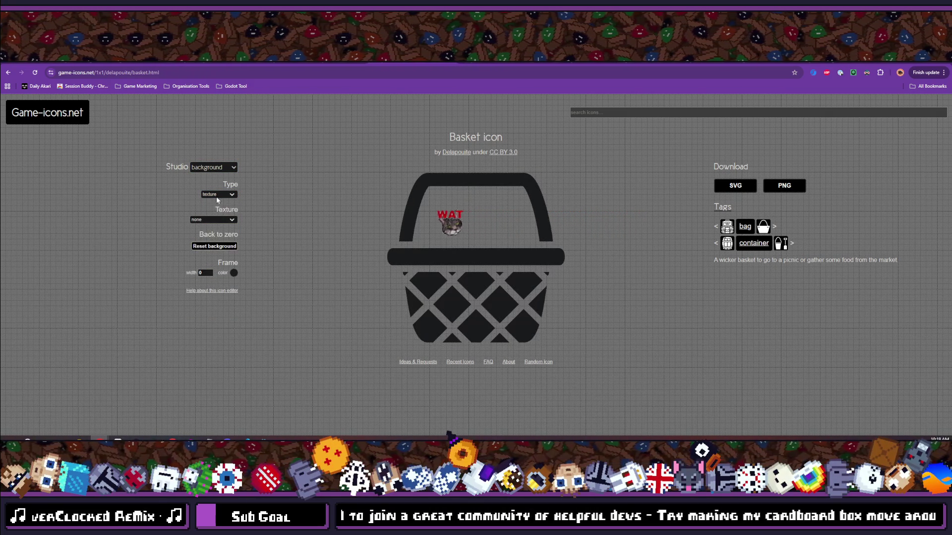
left_click(216, 219)
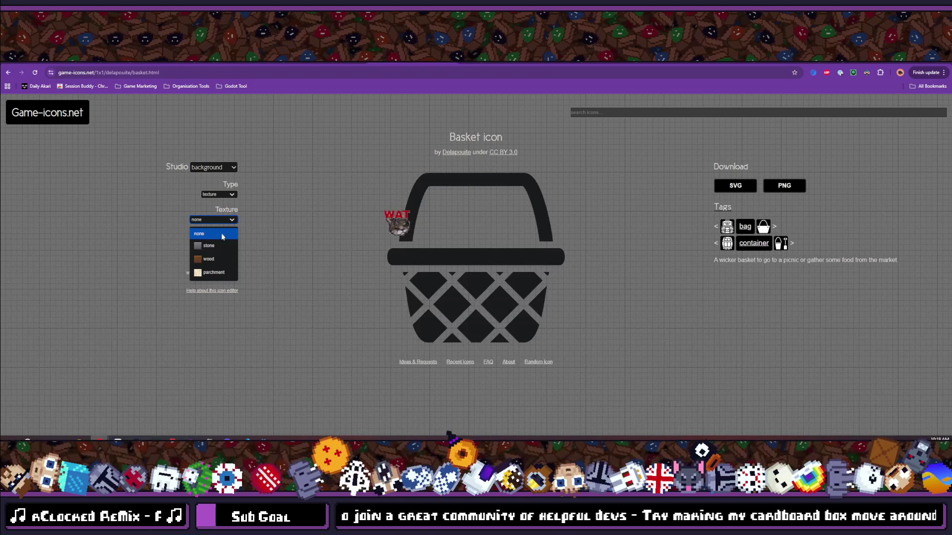
left_click(213, 245)
left_click(220, 221)
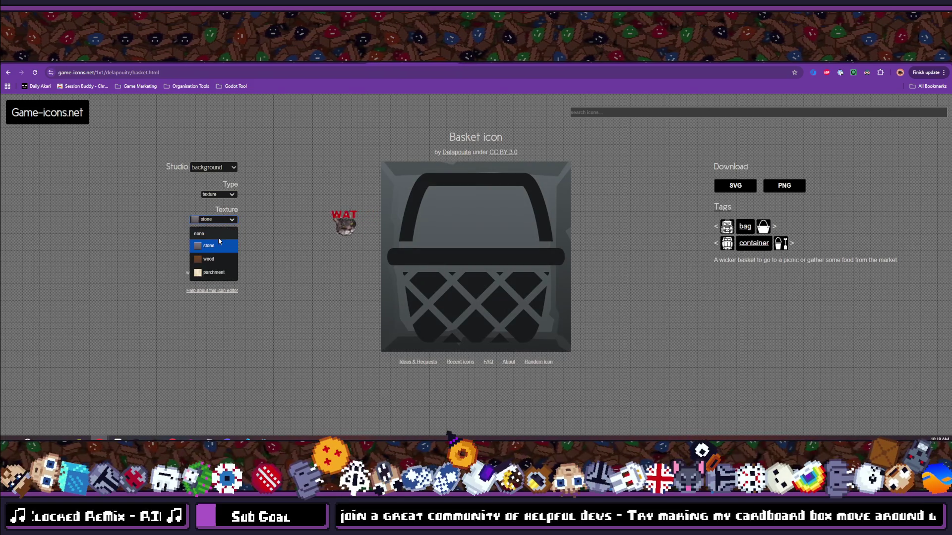
left_click(216, 234)
left_click(218, 197)
left_click(223, 243)
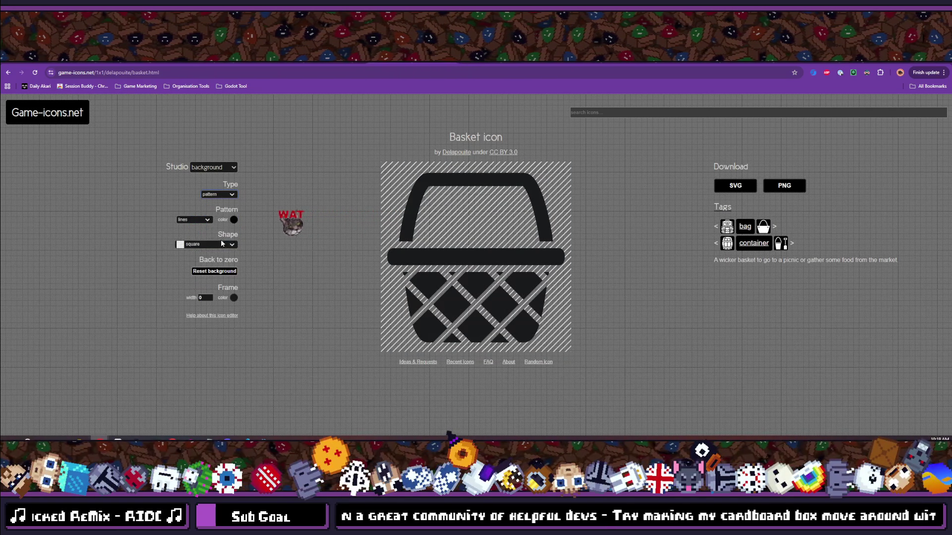
left_click(207, 223)
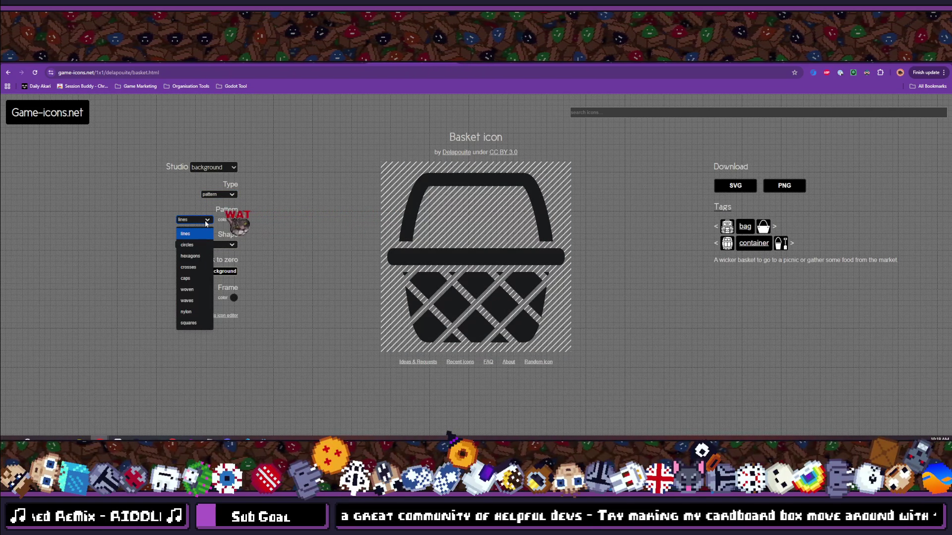
left_click(202, 245)
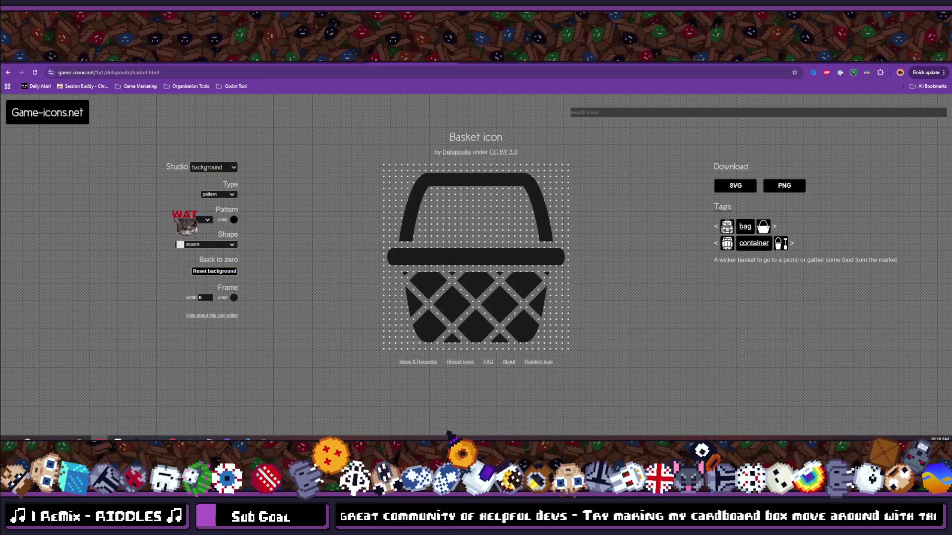
left_click(197, 221)
left_click(197, 221)
left_click(219, 194)
left_click(214, 207)
left_click(224, 170)
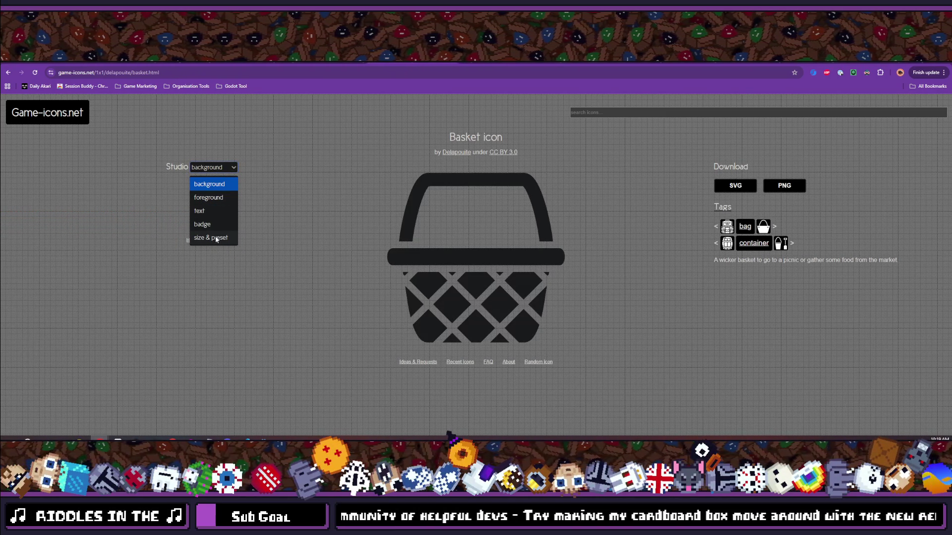
left_click(216, 237)
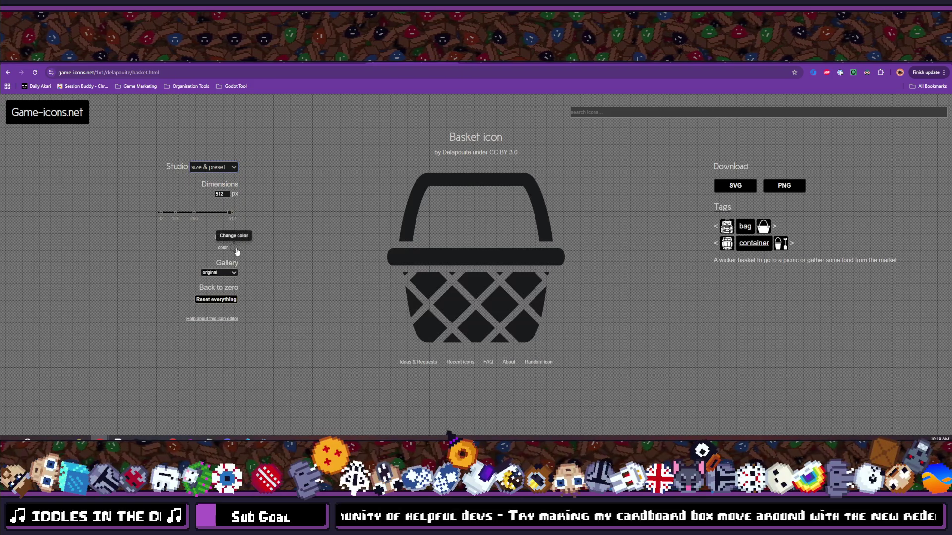
left_click(235, 274)
left_click(253, 259)
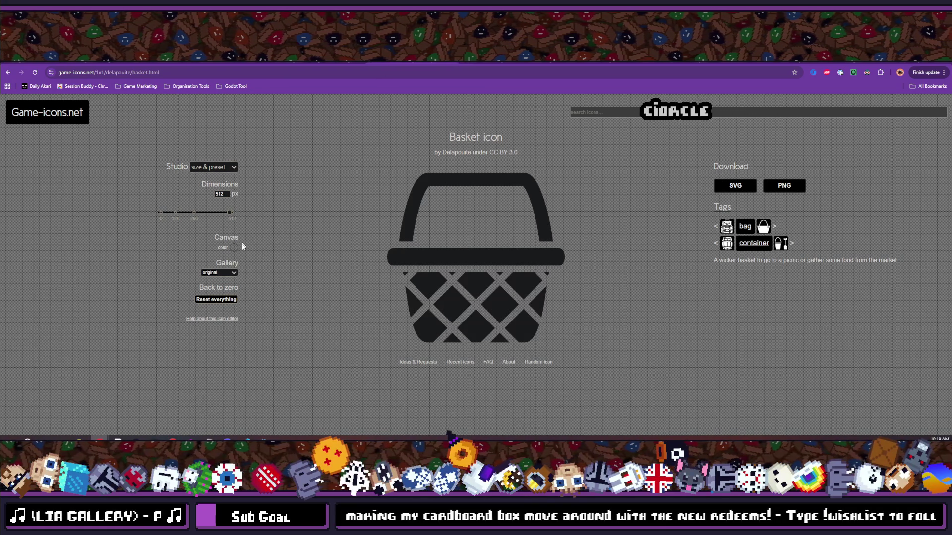
left_click(208, 166)
left_click(213, 238)
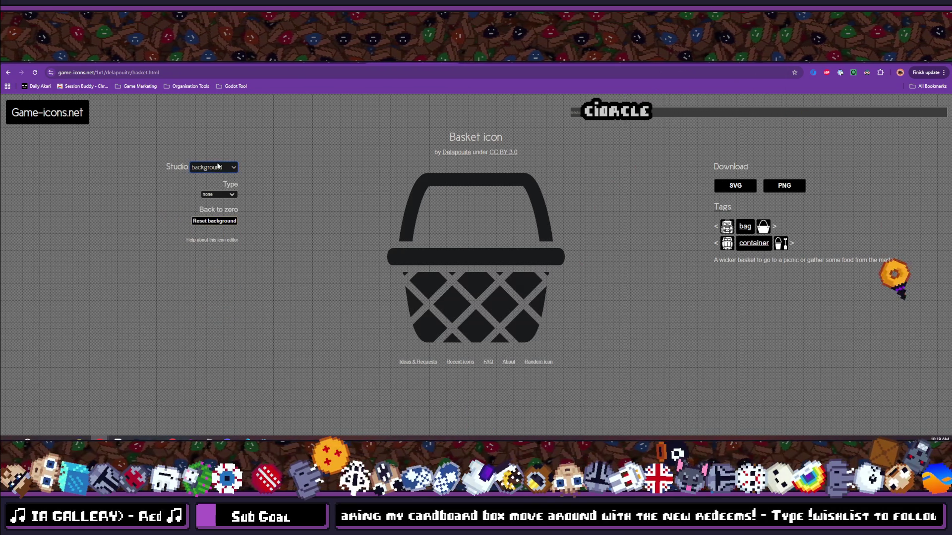
- Select the basket foreground, rotate it 15° and return it to upright
left_click(212, 167)
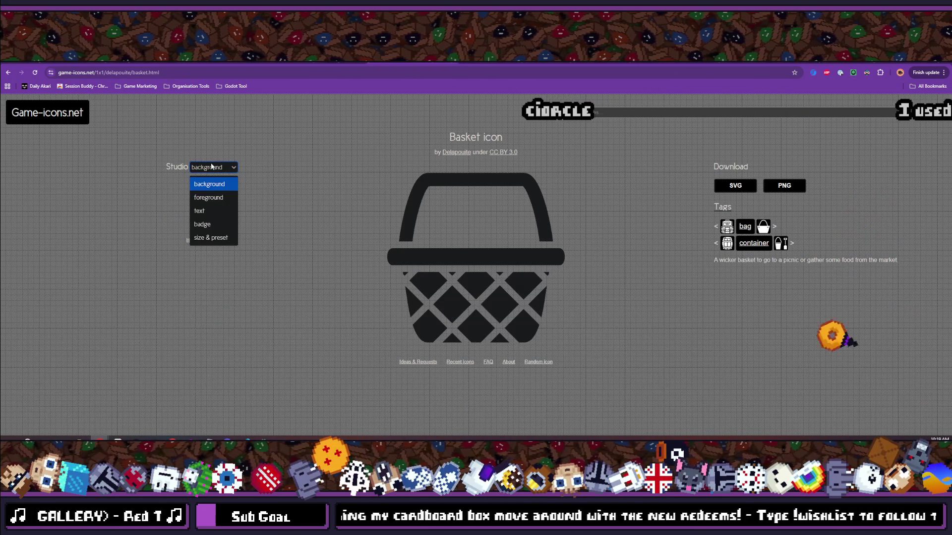
left_click(208, 197)
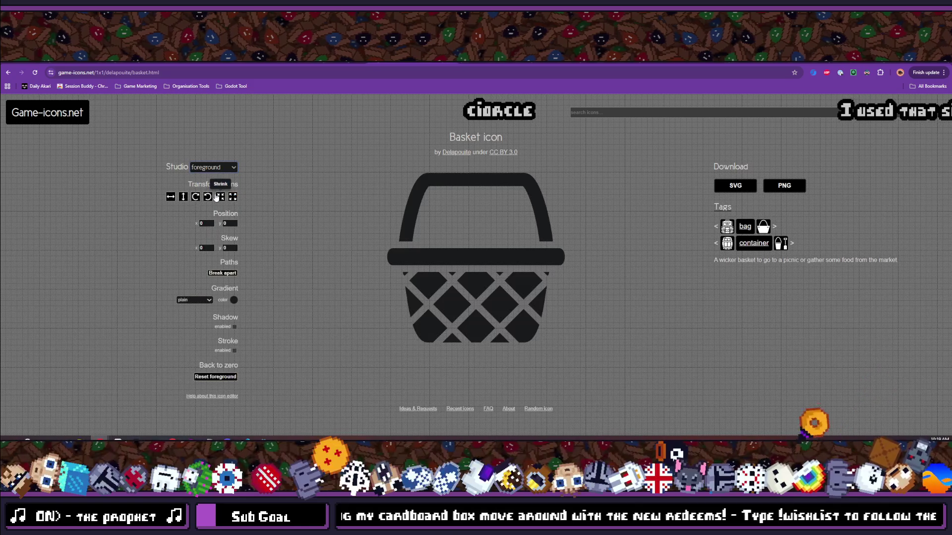
left_click(208, 197)
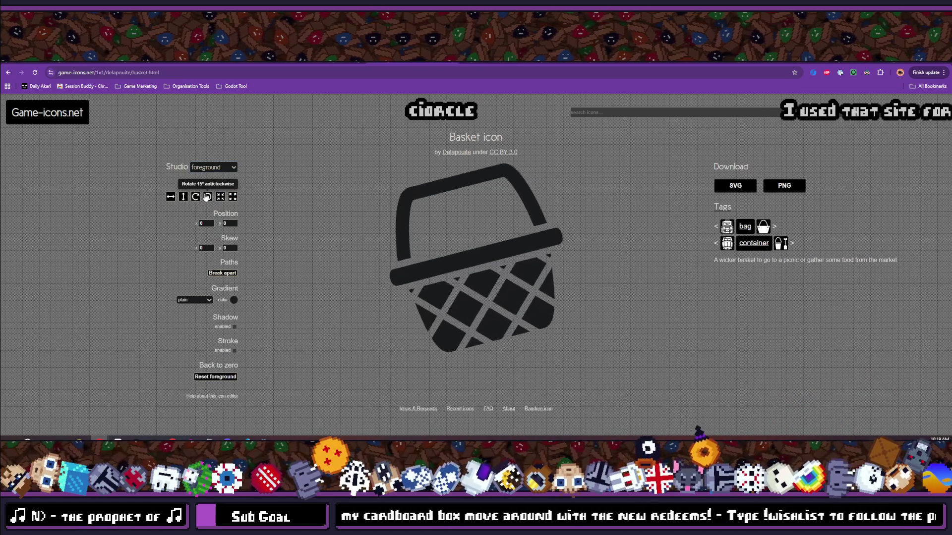
left_click(208, 197)
left_click(196, 197)
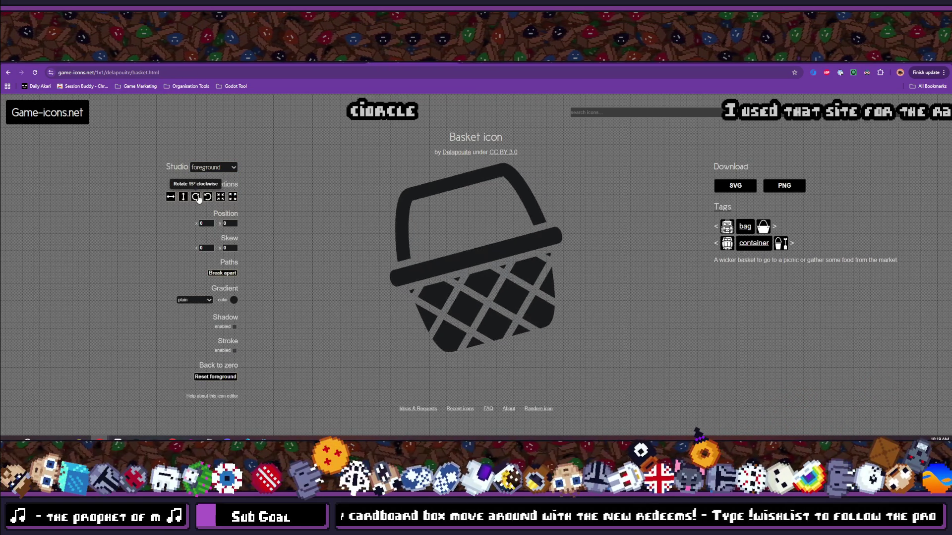
left_click(197, 198)
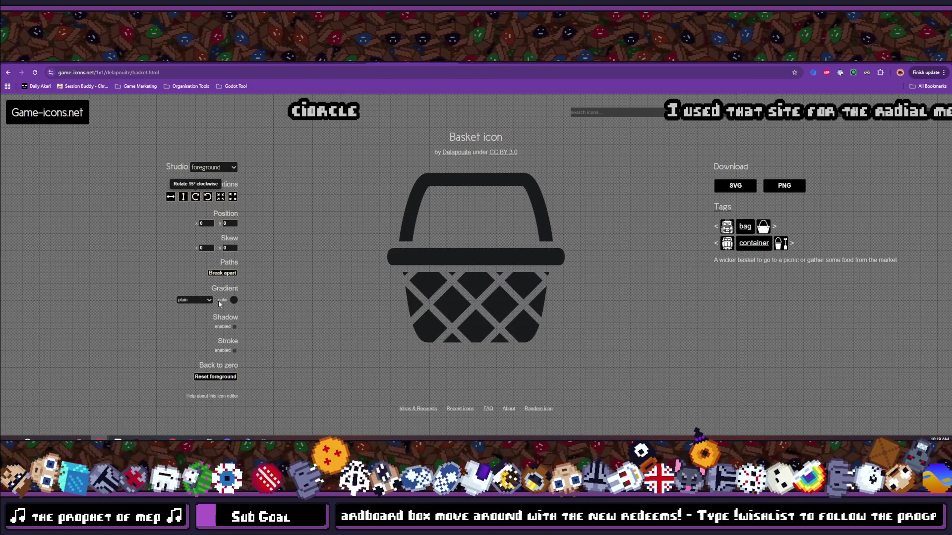
- Try fill colours, enter RGB 255/255/255, and keep a plain fill without gradient
left_click(234, 300)
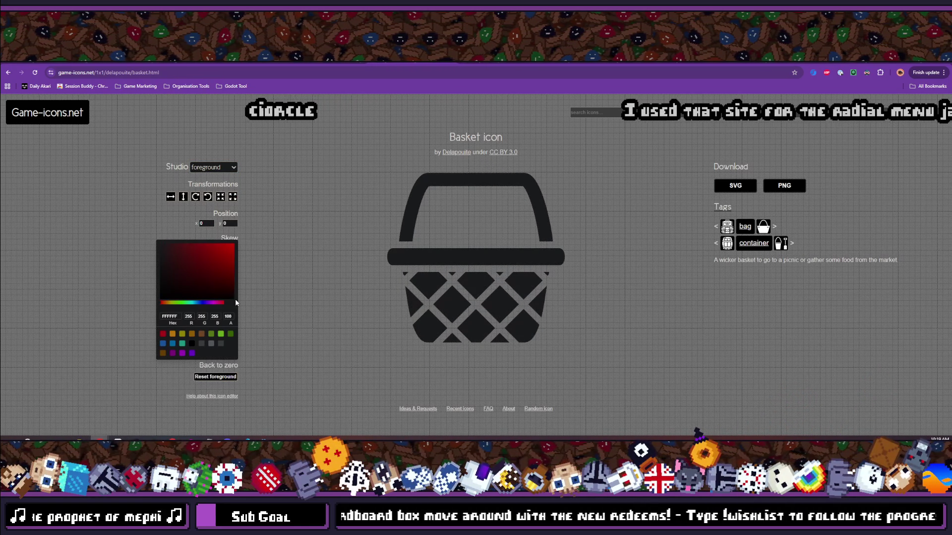
left_click(199, 302)
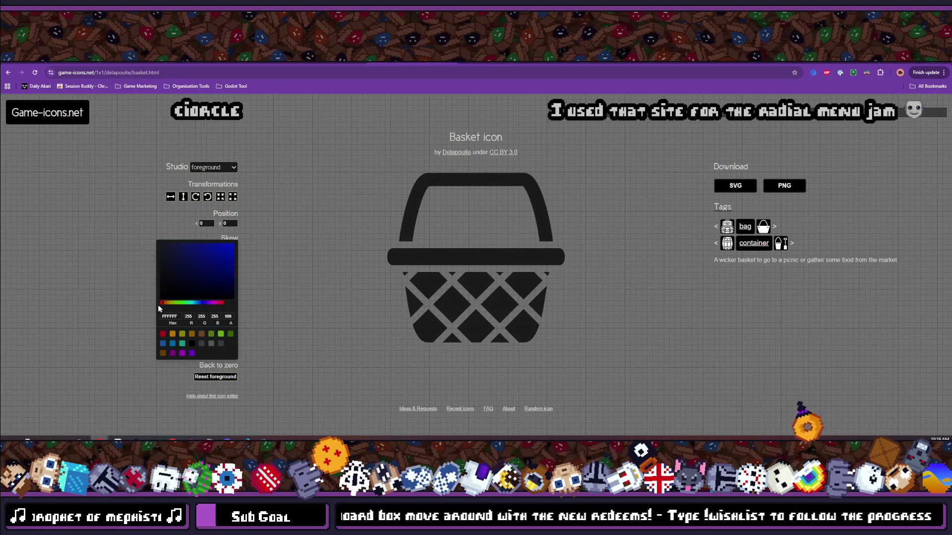
left_click(228, 255)
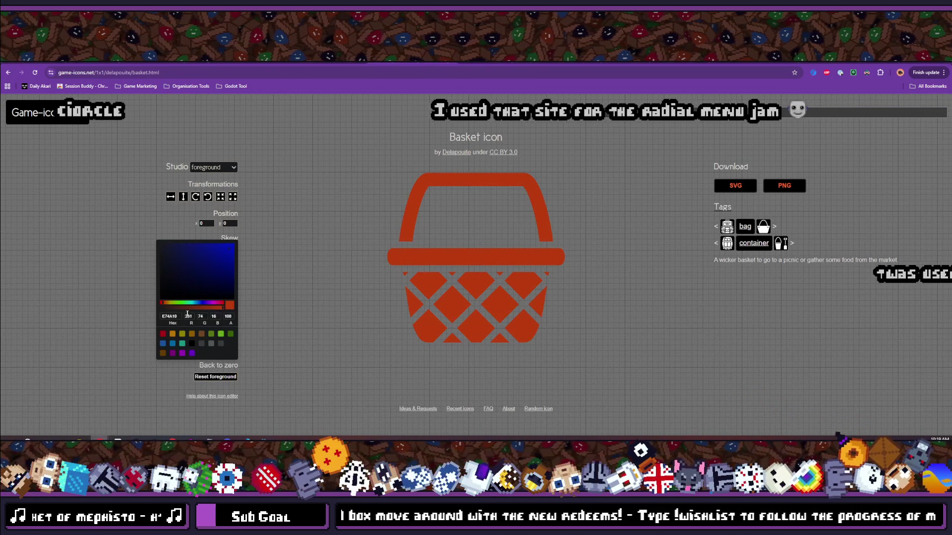
left_click(192, 343)
type("255")
key("Tab")
type("255")
key("Tab")
type("255")
key("Tab")
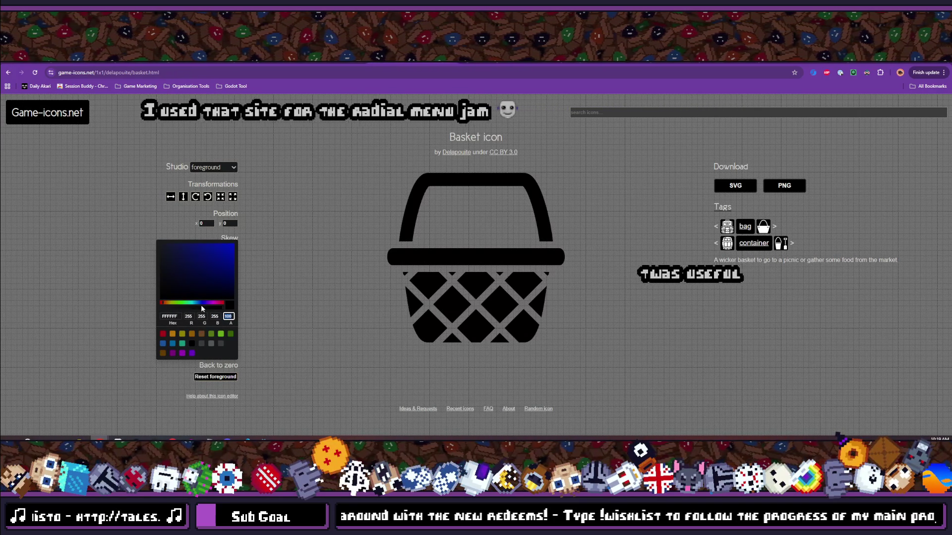
left_click(220, 261)
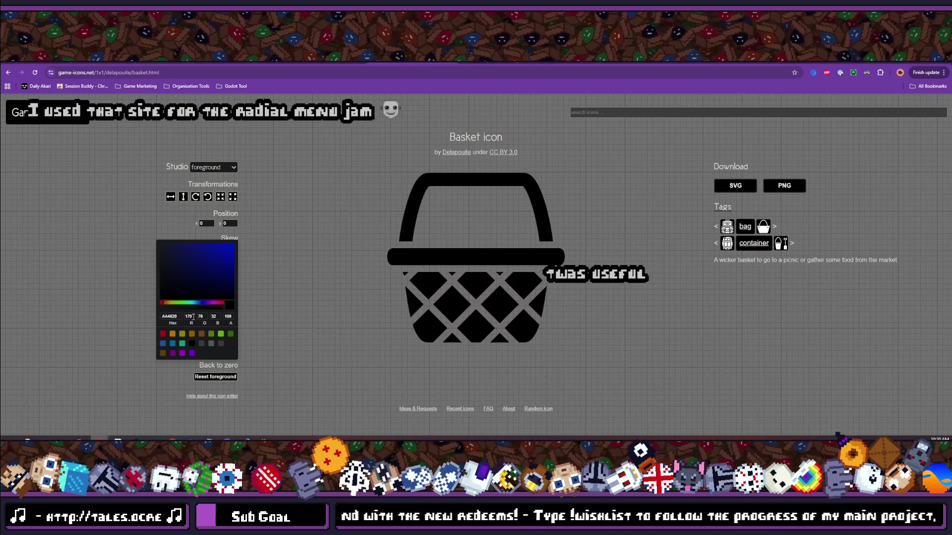
left_click(264, 272)
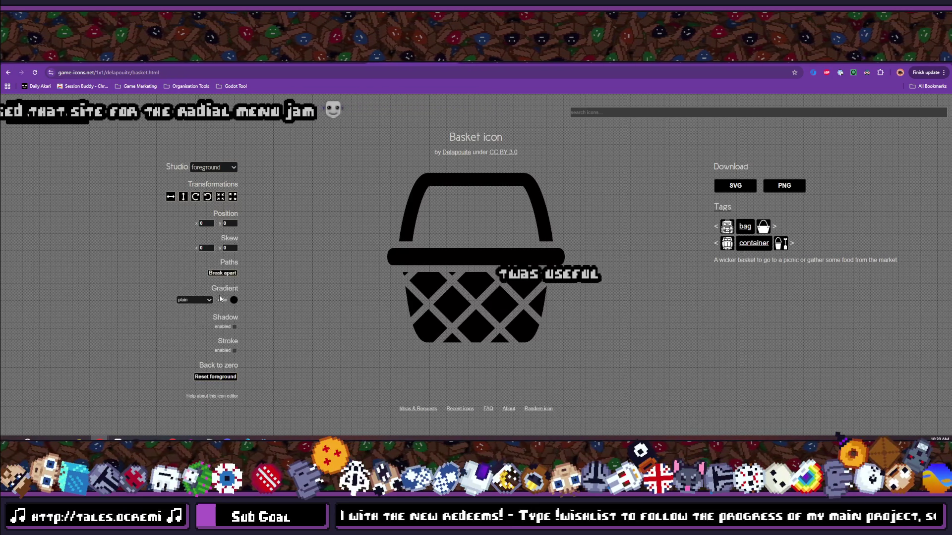
left_click(203, 300)
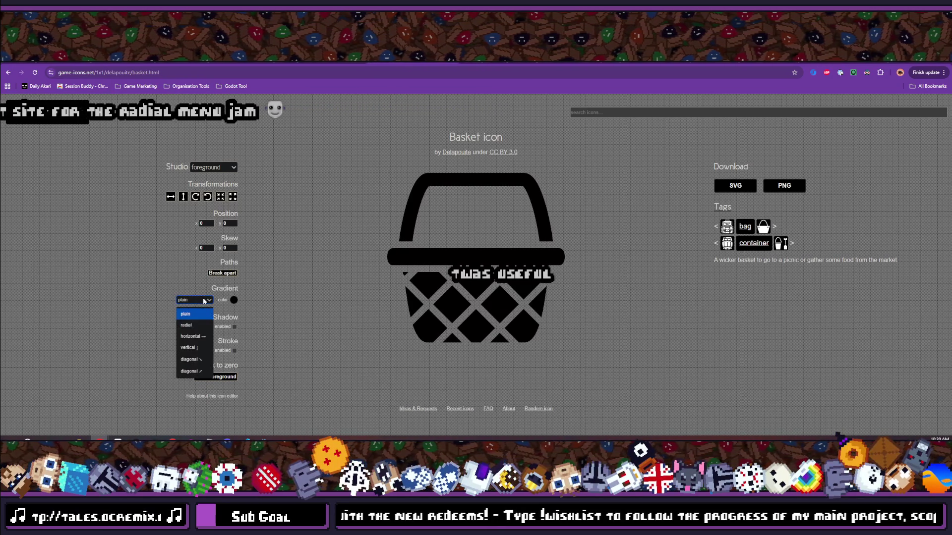
left_click(194, 300)
left_click(194, 300)
left_click(195, 314)
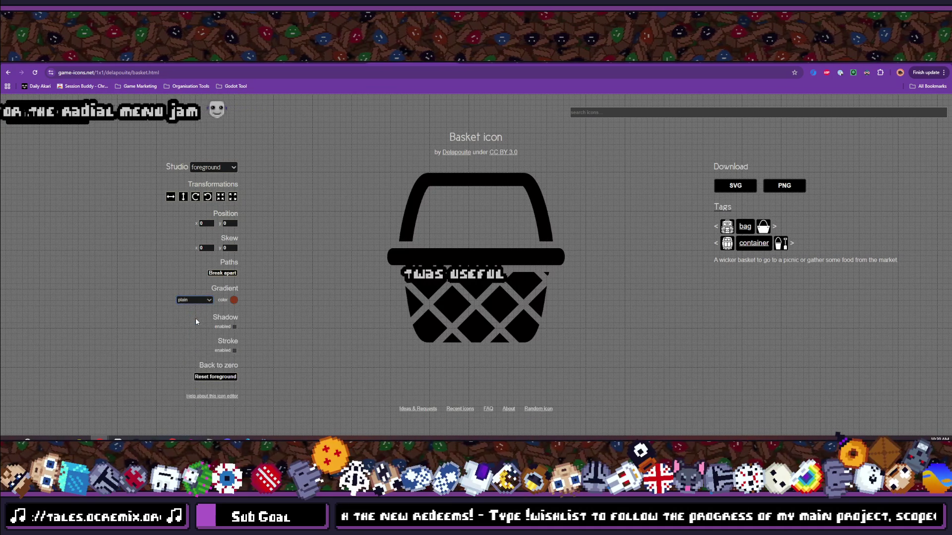
- Reopen the colour chooser and set the basket fill to white (FFFFFF)
left_click(234, 302)
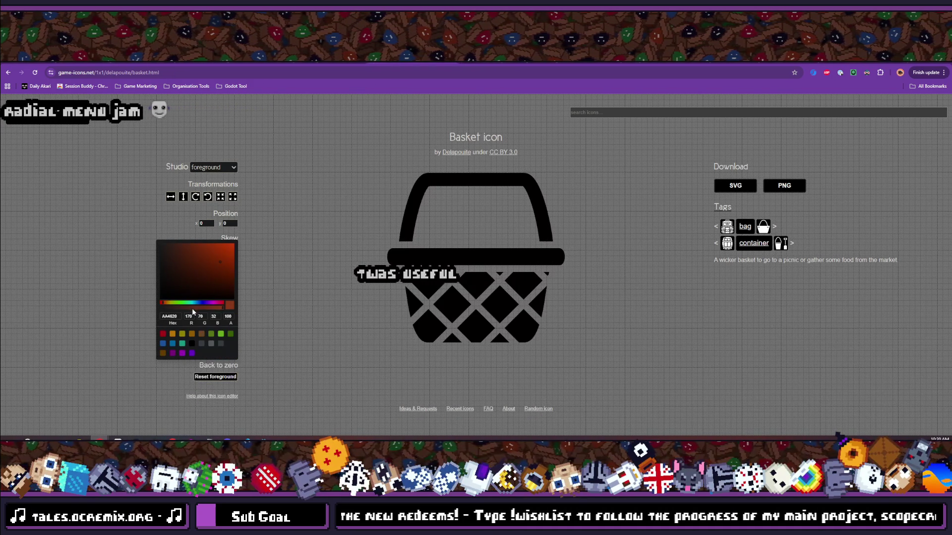
left_click_drag(188, 303, 155, 309)
left_click(215, 304)
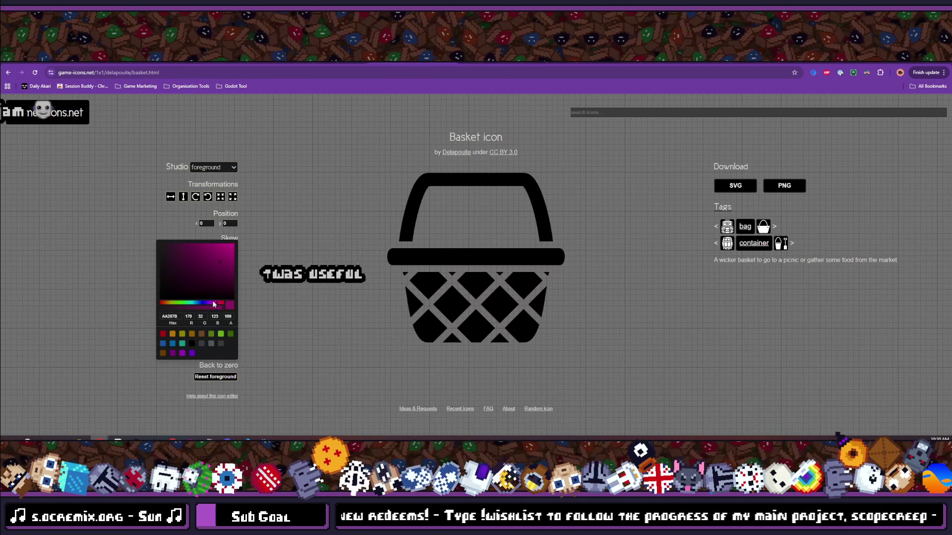
left_click(174, 324)
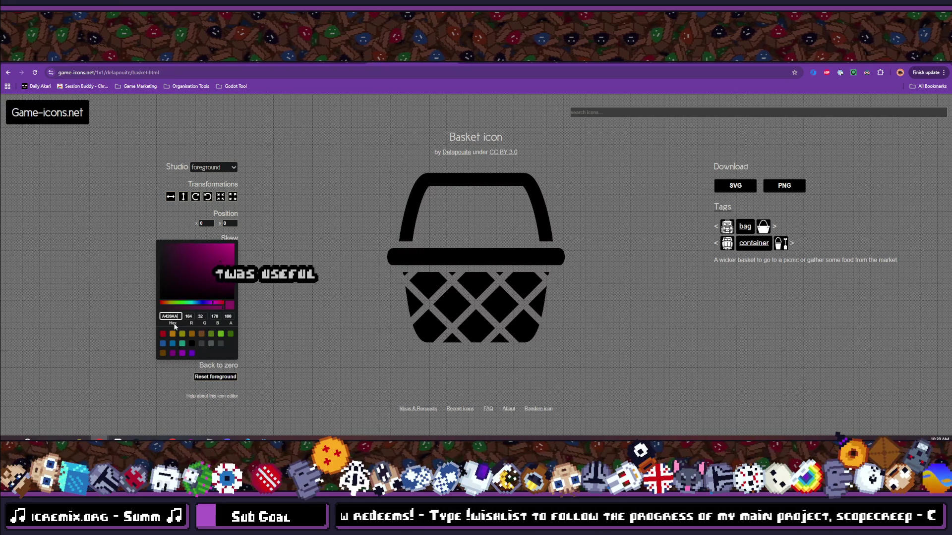
left_click(189, 324)
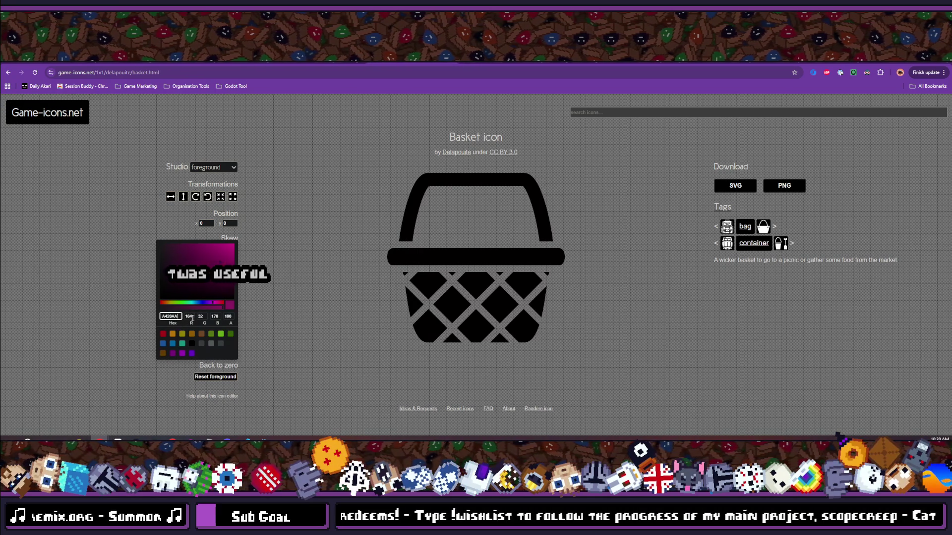
type("25")
key("Tab")
type("255")
key("Tab")
type("2")
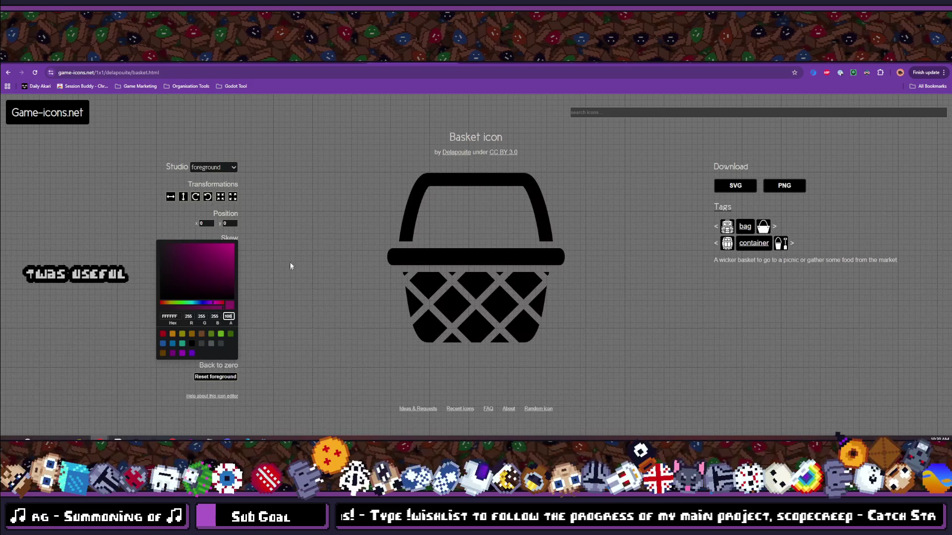
left_click(290, 260)
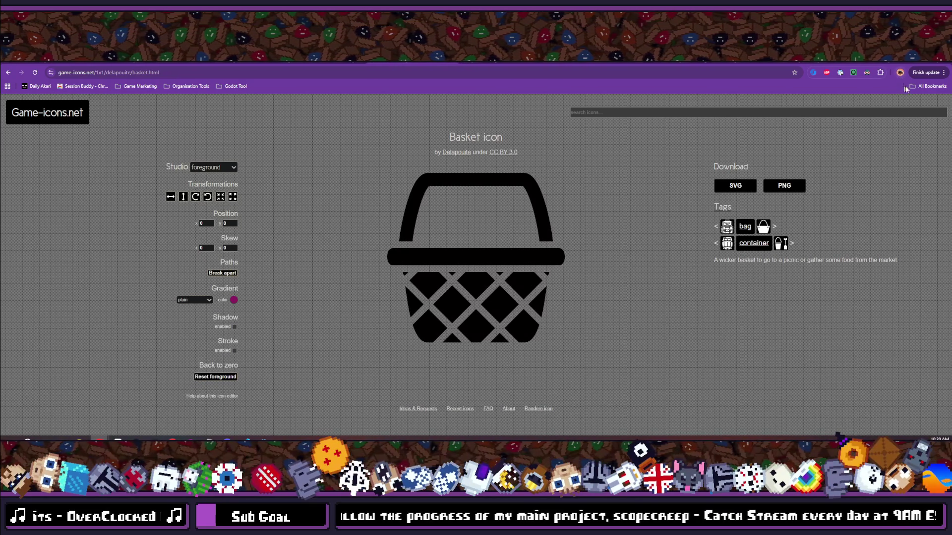
- Switch Dark Reader off for game-icons.net so the white basket shows on a light page
left_click(867, 73)
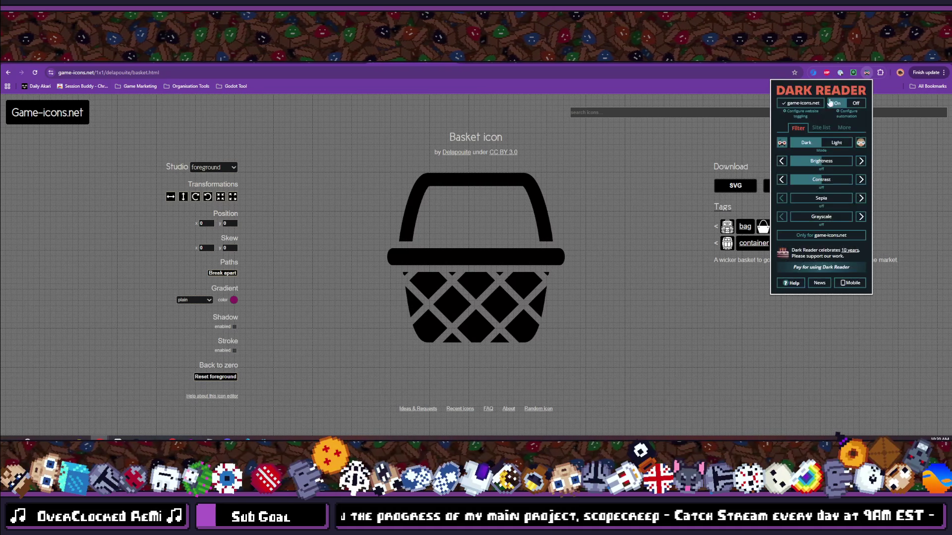
left_click(850, 105)
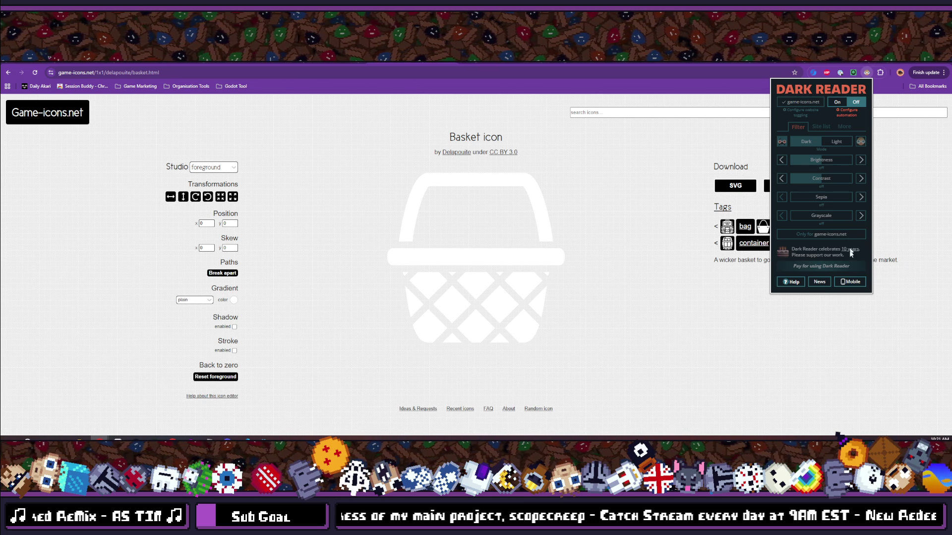
left_click(867, 72)
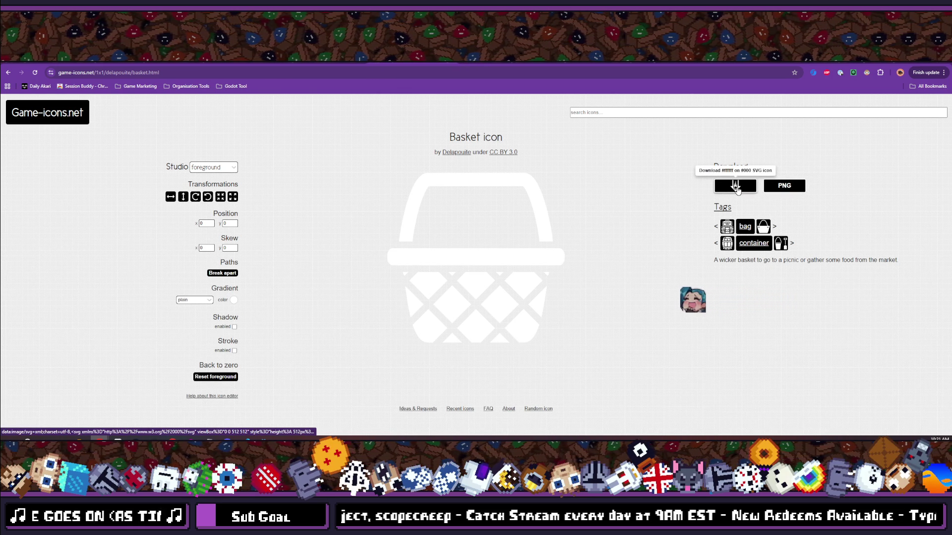
- Download the white basket as PNG and confirm basket.png is 512 × 512, 15.9 KB
left_click(784, 186)
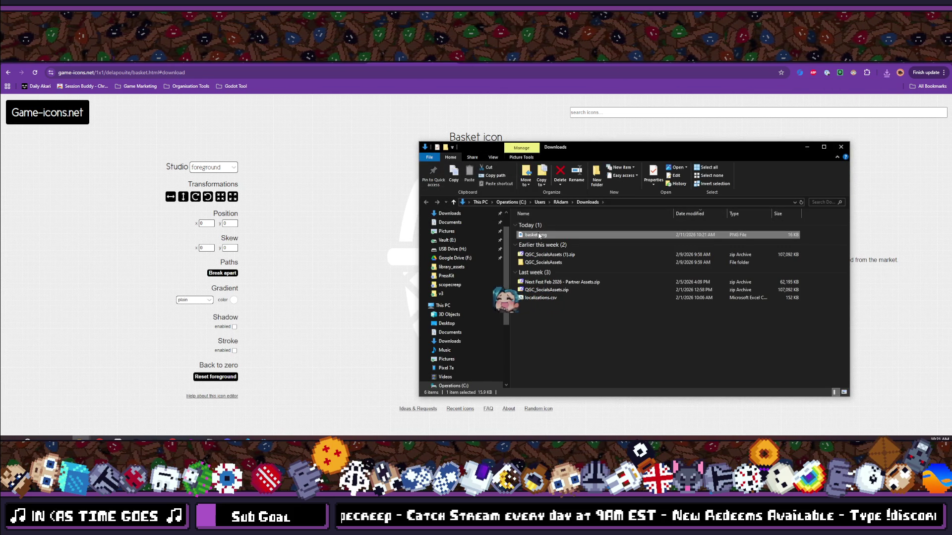
right_click(539, 235)
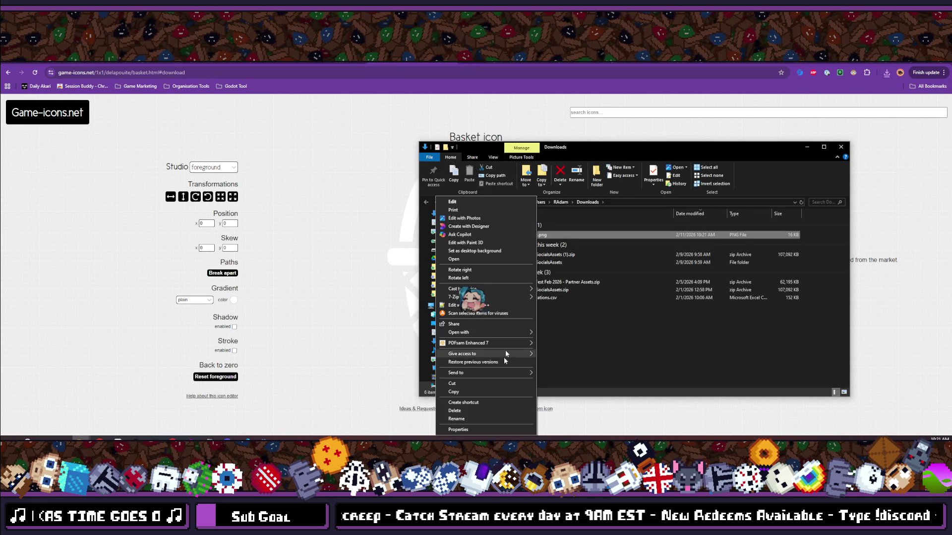
left_click(492, 430)
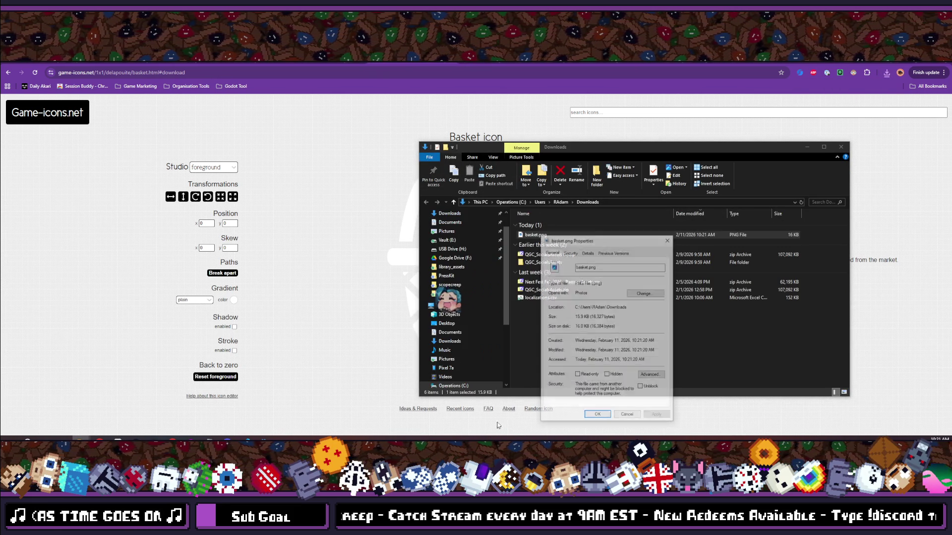
left_click(588, 253)
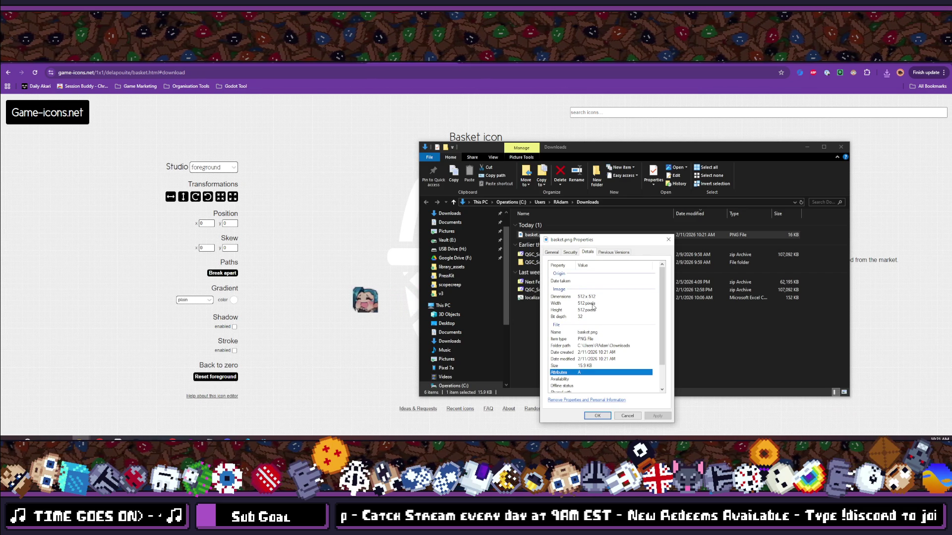
- Close basket.png's properties and minimize the Downloads window to reveal the icon page
left_click(667, 240)
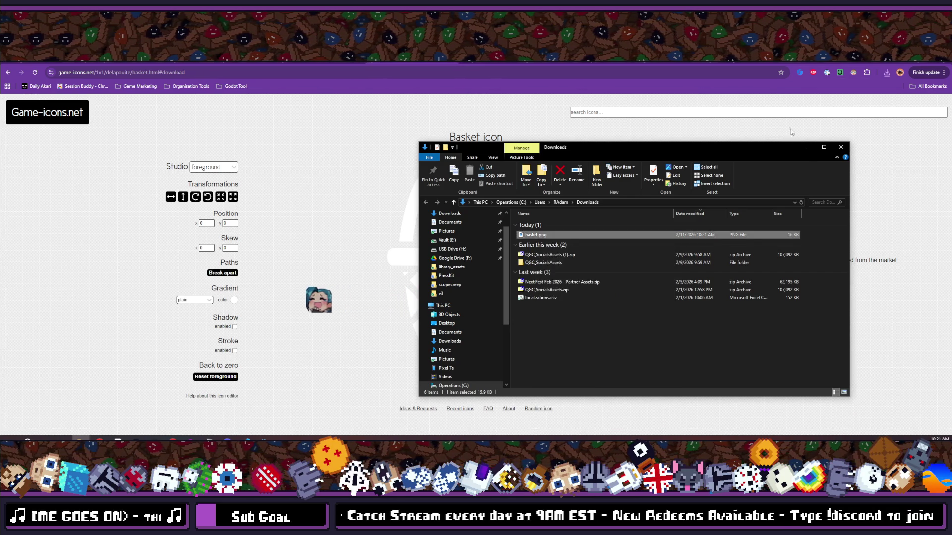
left_click_drag(774, 146, 748, 142)
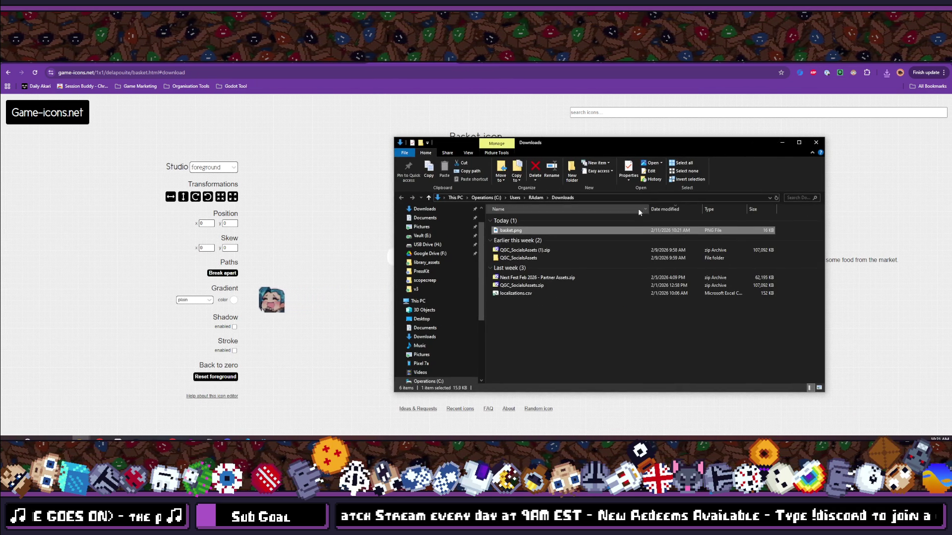
left_click(783, 143)
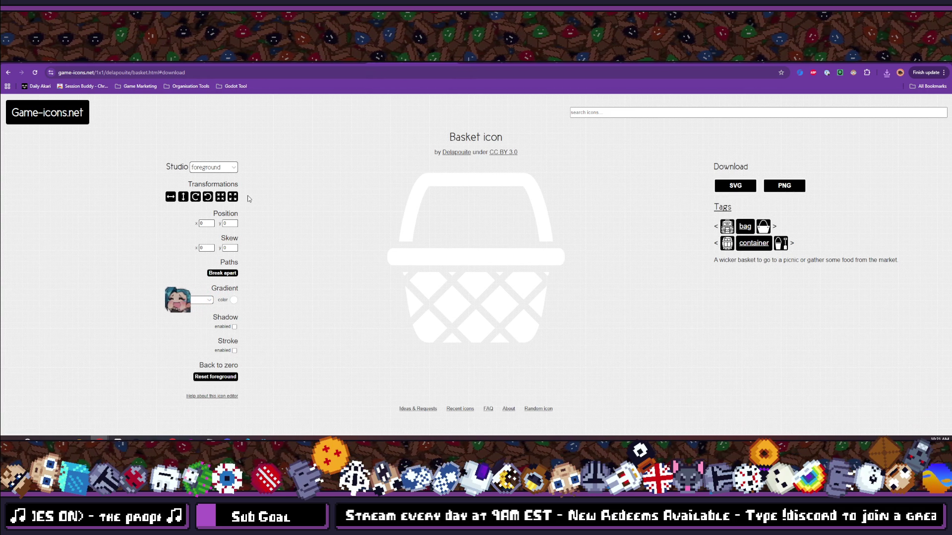
- Search for 'information' and check the image options for the DNA 2 result
left_click(639, 114)
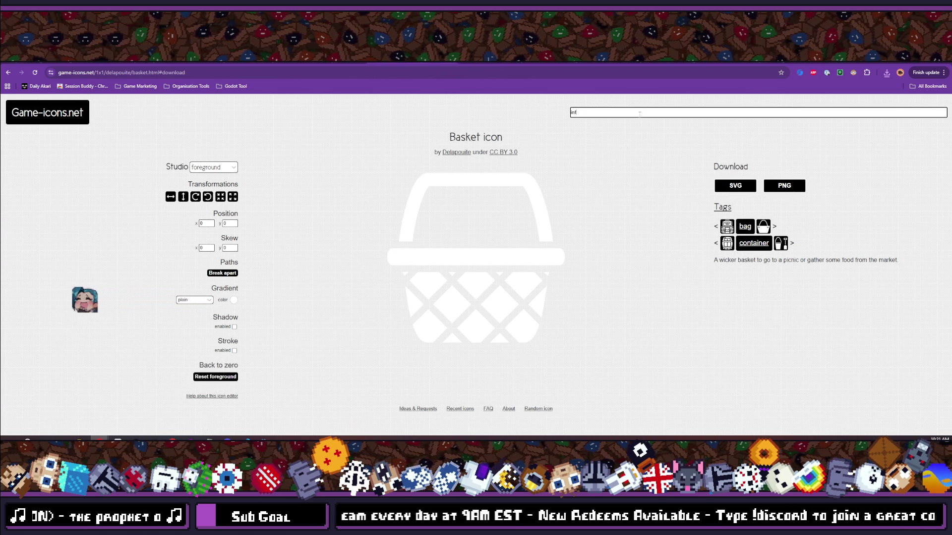
type("ormation")
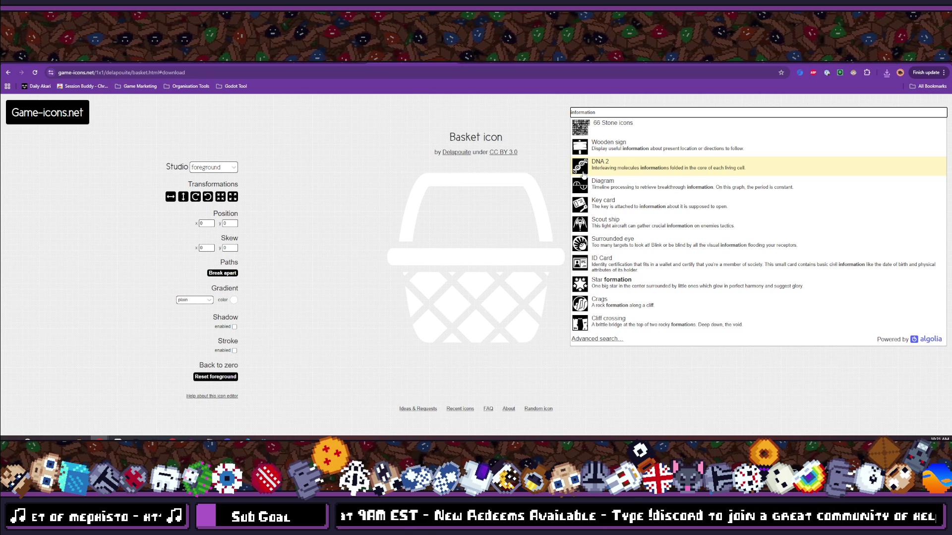
right_click(583, 174)
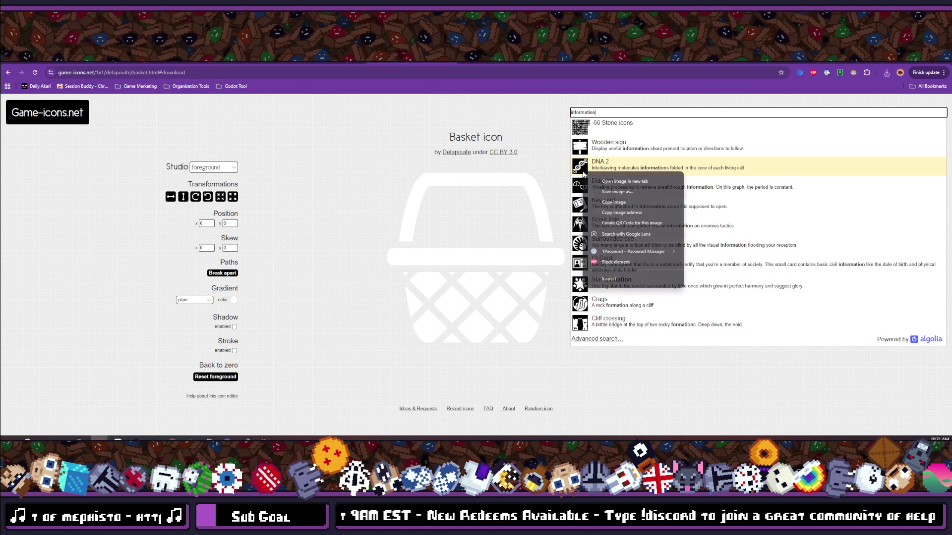
left_click(619, 119)
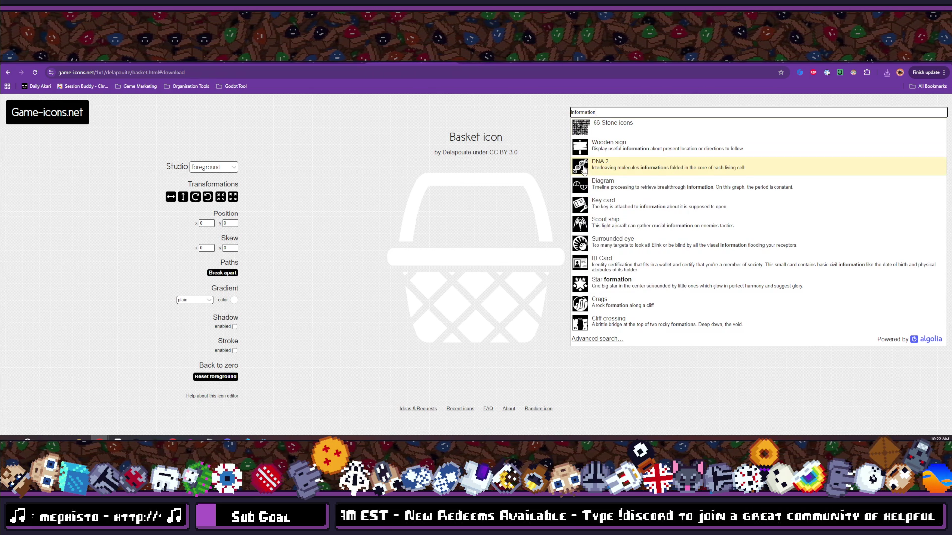
- Search 'dna', open DNA 1 and download it as dna1.png
type("dna")
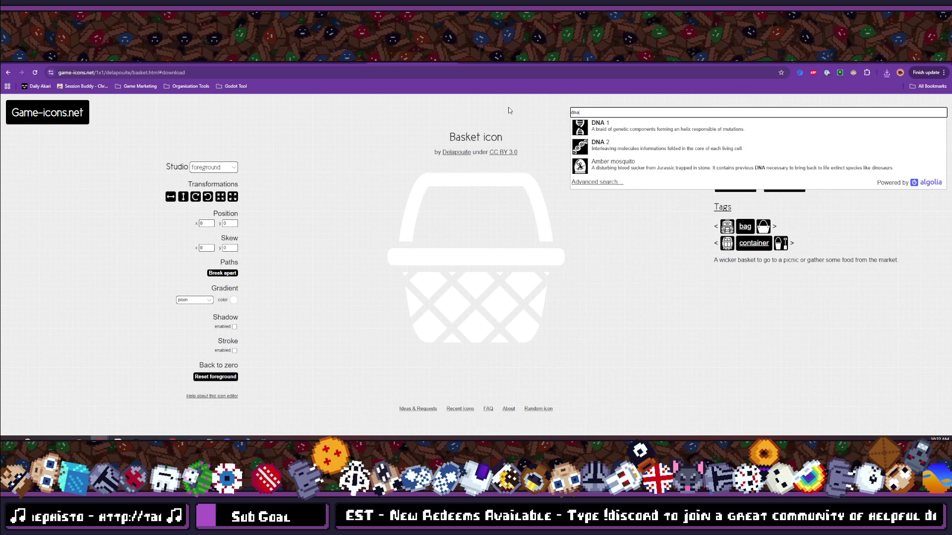
left_click(584, 131)
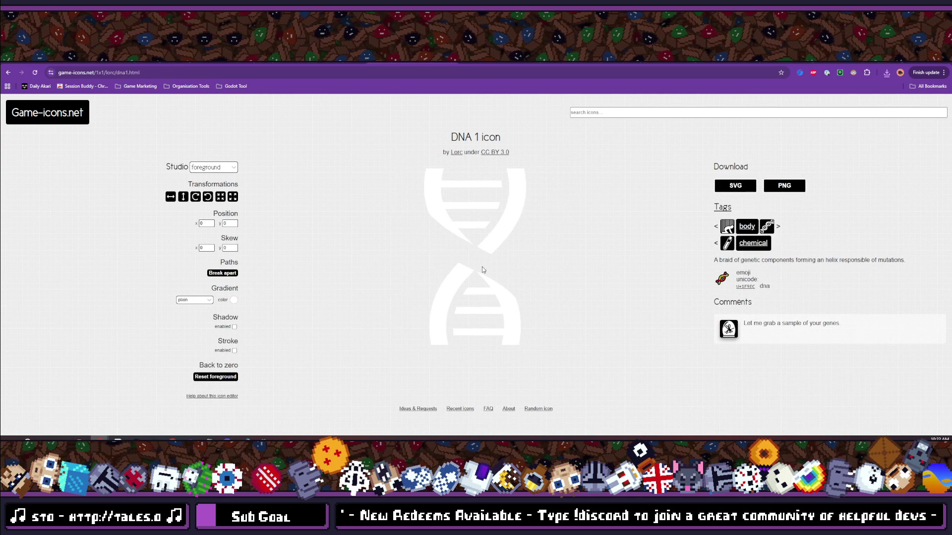
left_click(786, 187)
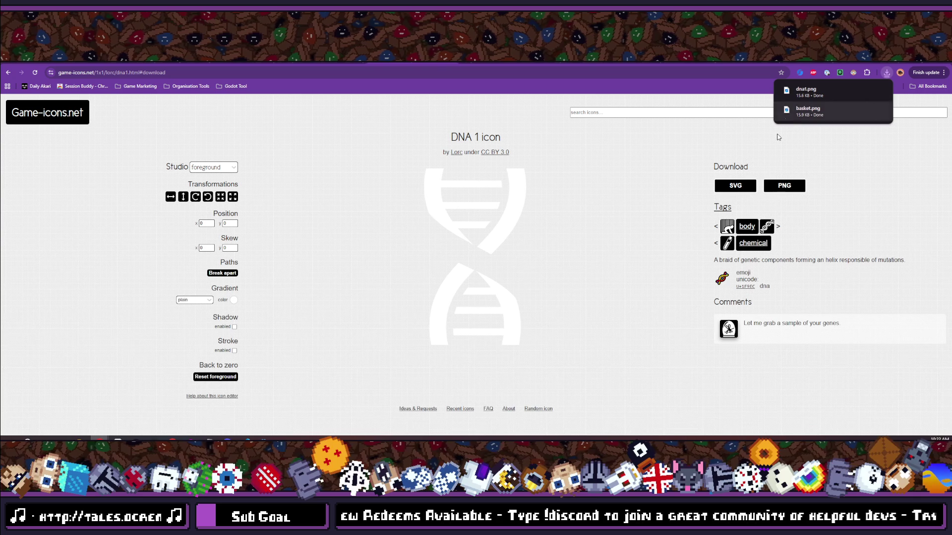
left_click(588, 111)
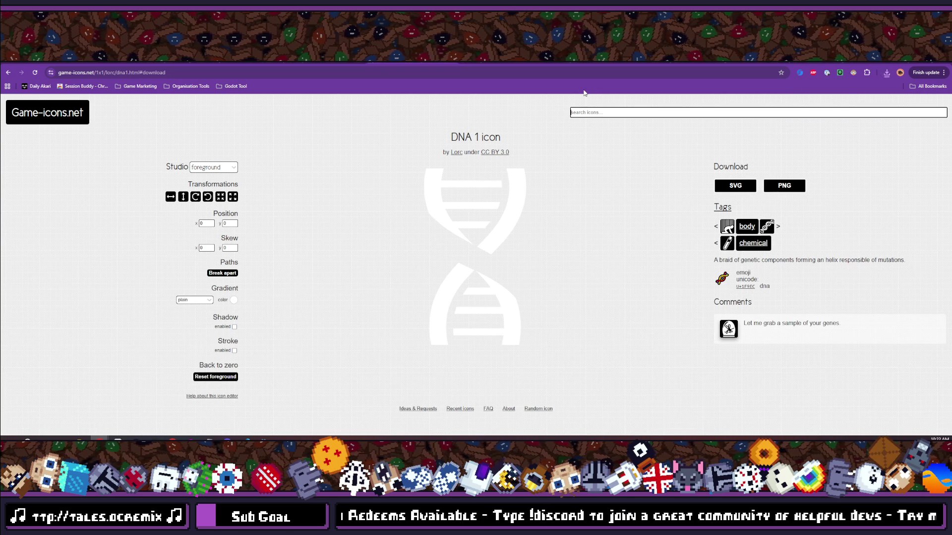
- Open the DNA 2 icon page and open its downloads folder from Chrome's download list
type("dna")
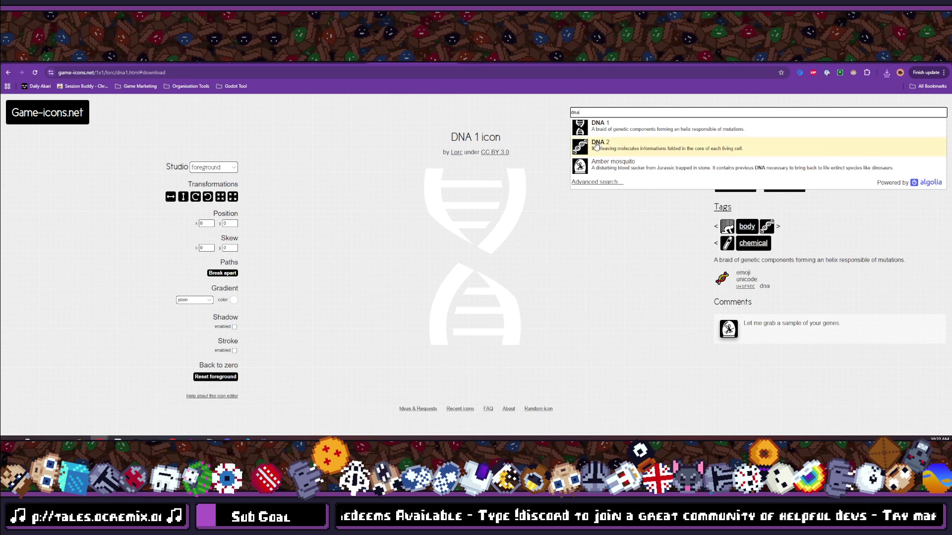
left_click(597, 145)
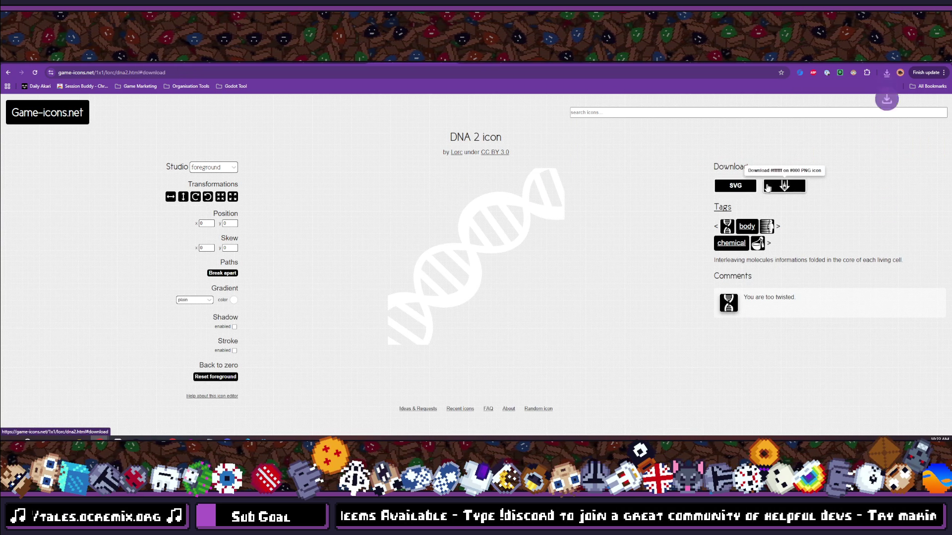
left_click(887, 74)
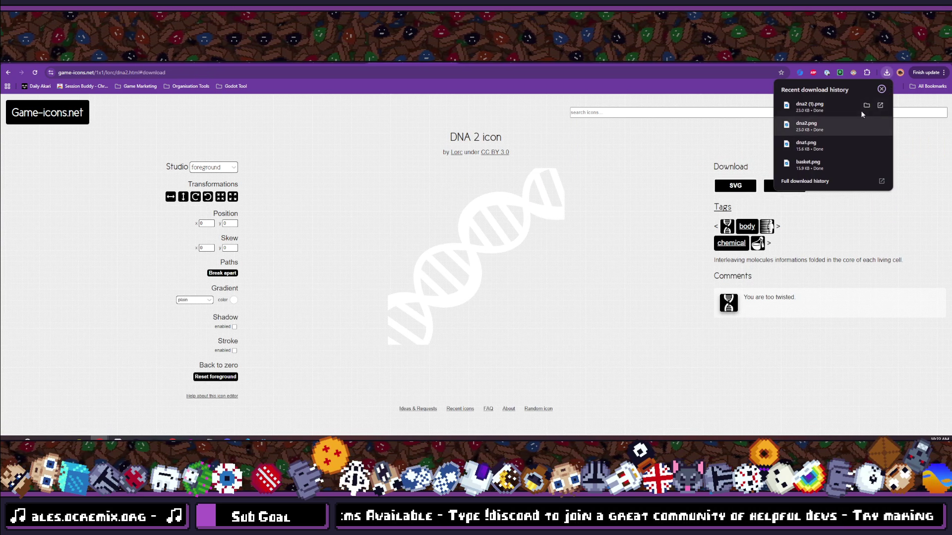
left_click(867, 105)
- Rename dna2 (1).png to dna2.png in Downloads and close Explorer
left_click(519, 240)
left_click(517, 247)
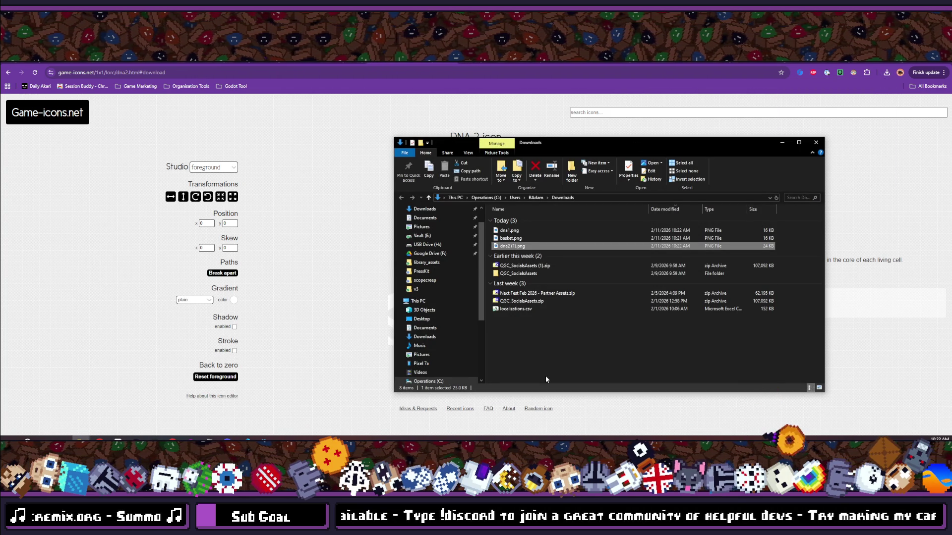
left_click(643, 243)
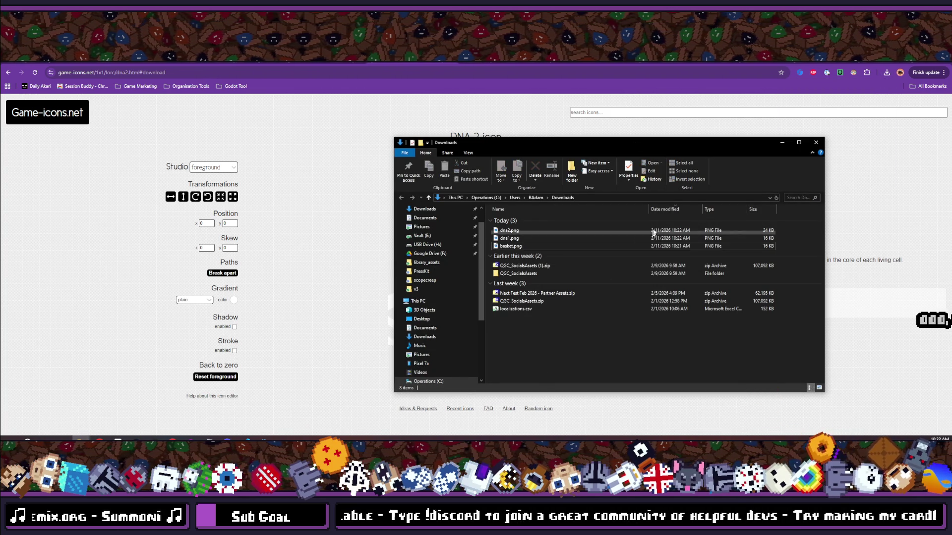
left_click(529, 64)
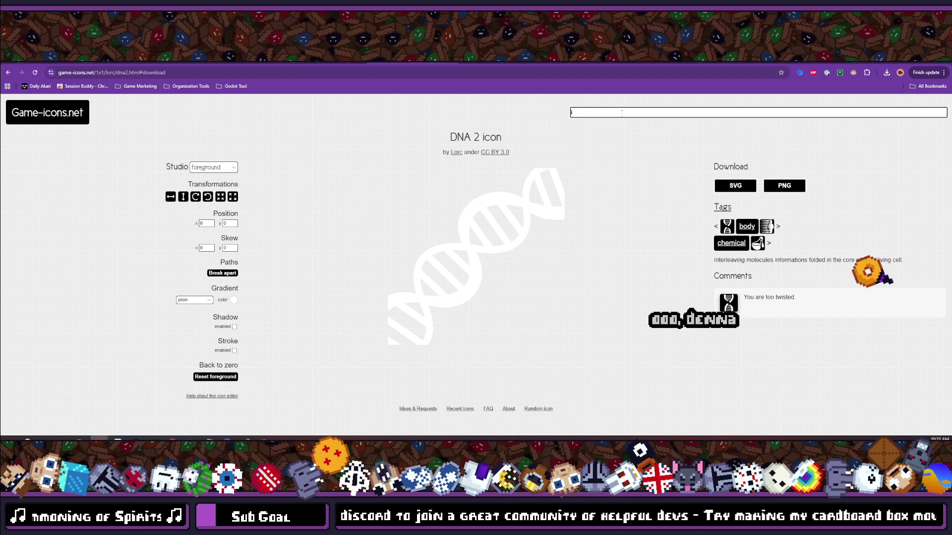
- Search game-icons.net for 'information' and open the Advanced search results listing
type("information")
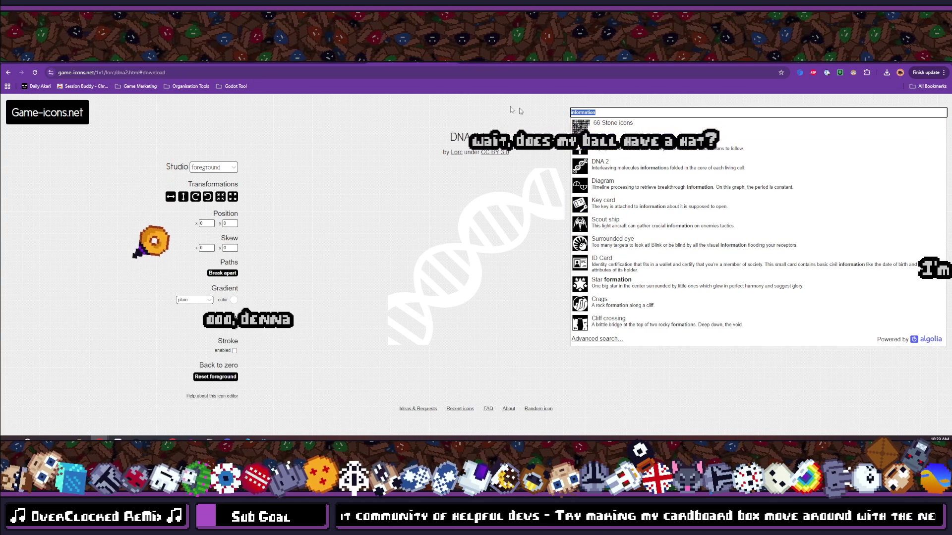
key("Escape")
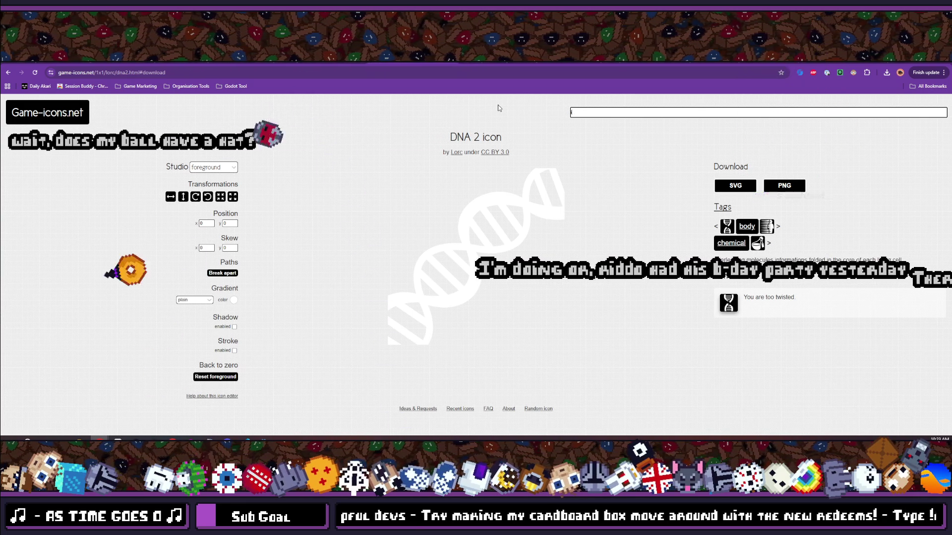
type("information")
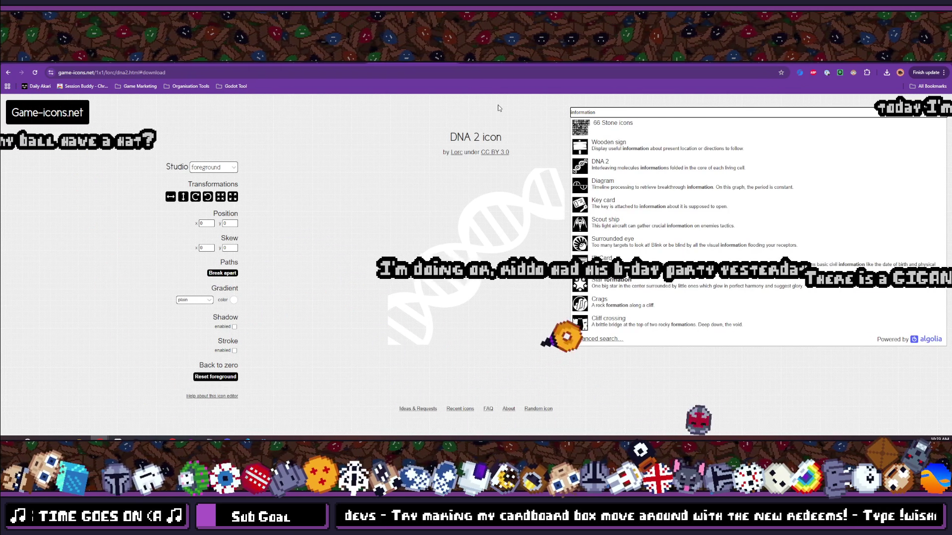
left_click(600, 340)
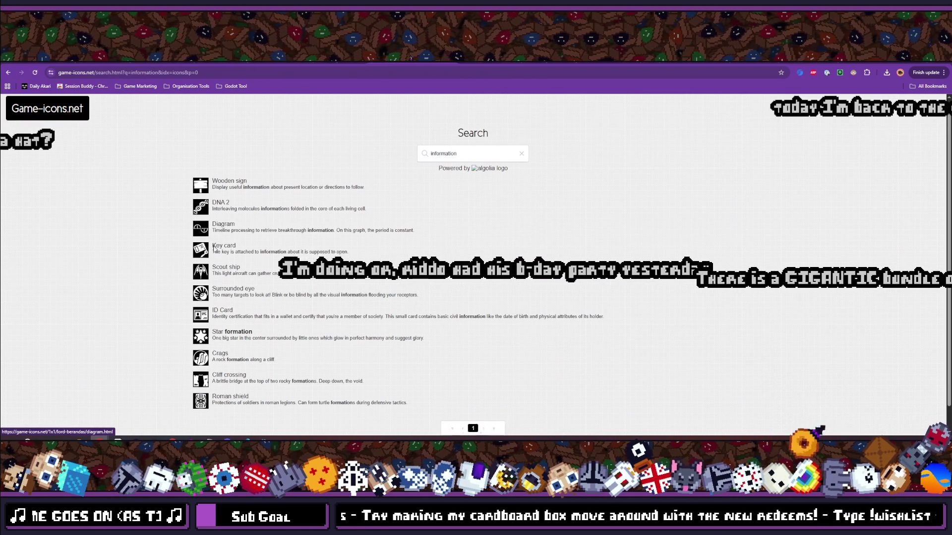
- Scroll the 'information' results and move to the itch.io No ICE in Minnesota bundle page
scroll(355, 198, "up", 1)
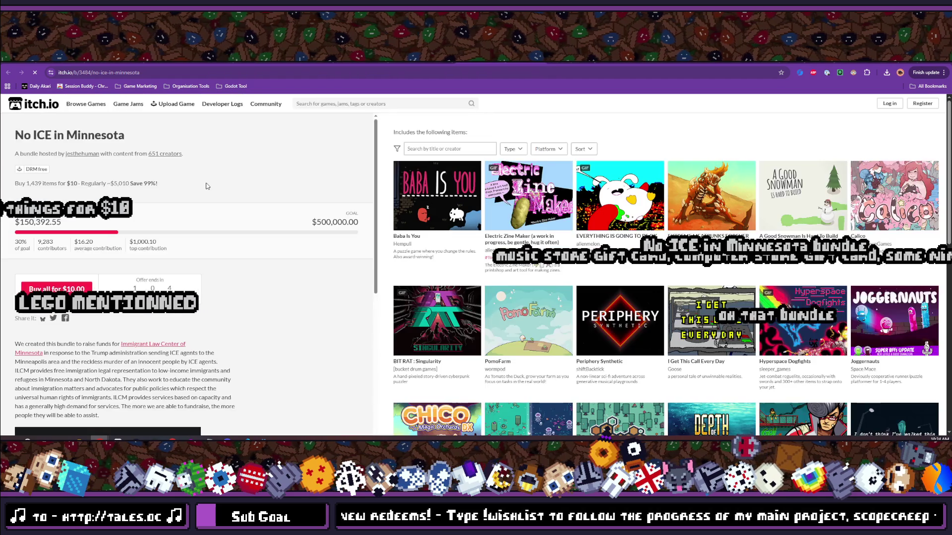
- Scroll through the No ICE in Minnesota bundle's items grid, then switch back to Godot
left_click_drag(125, 135, 14, 136)
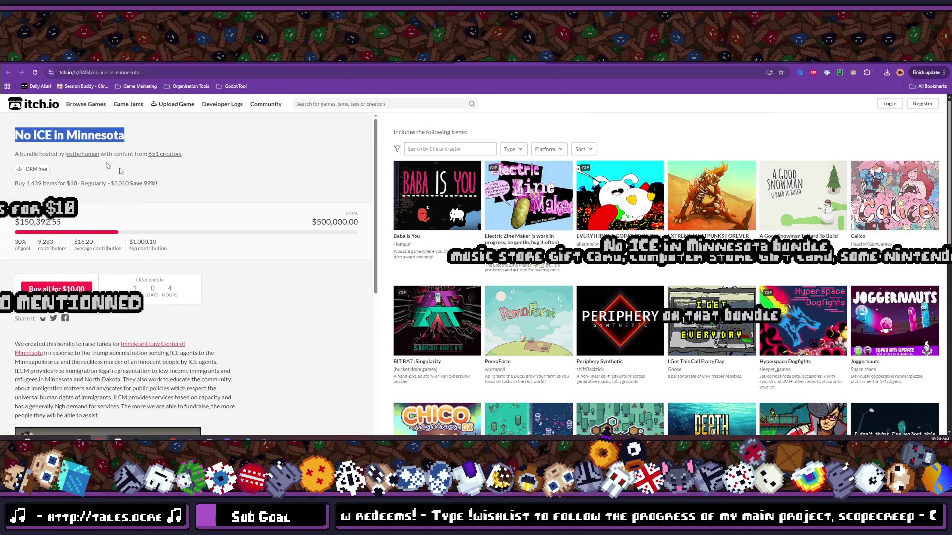
left_click(219, 186)
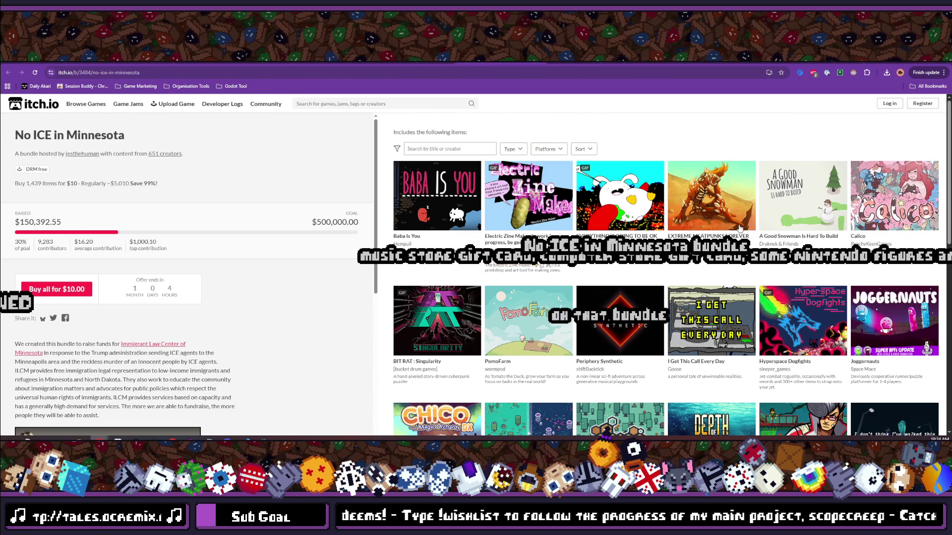
scroll(712, 199, "down", 5)
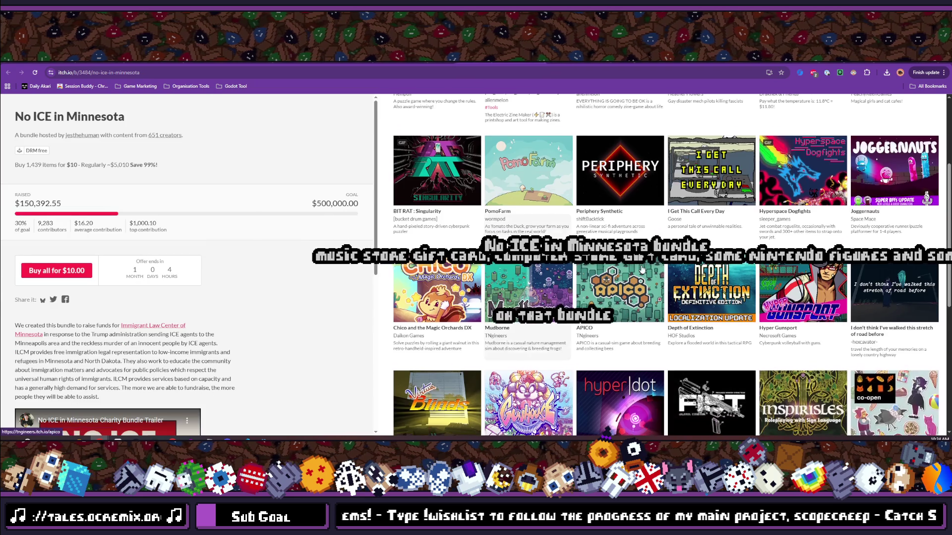
scroll(644, 272, "down", 3)
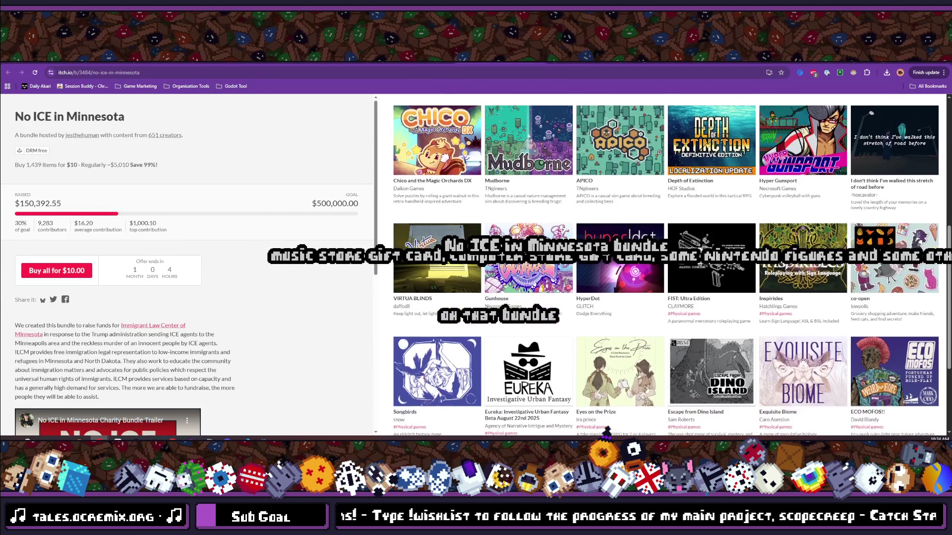
scroll(666, 265, "down", 2)
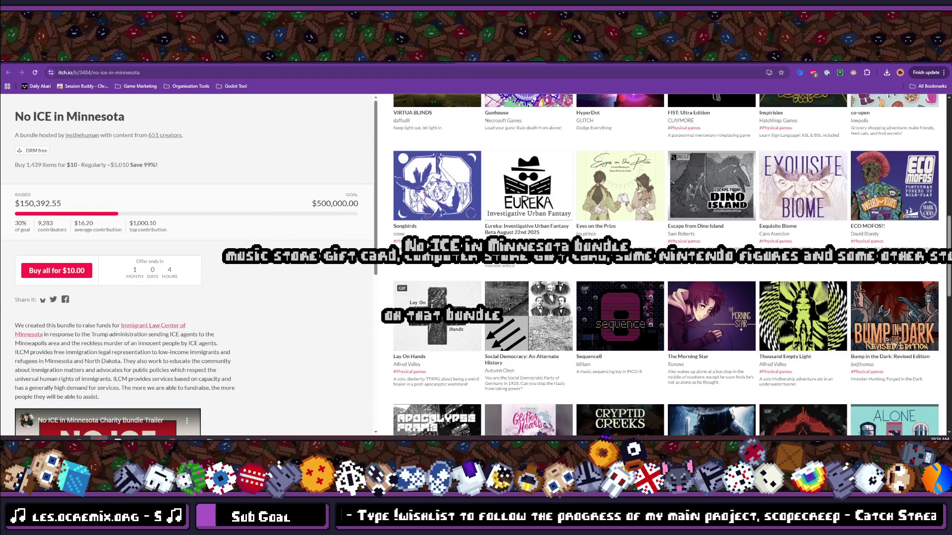
scroll(733, 269, "down", 2)
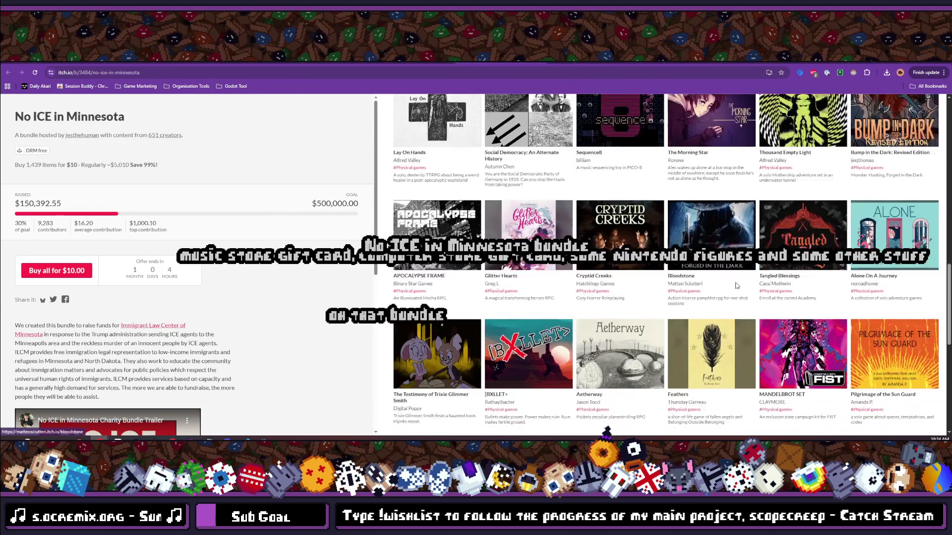
scroll(736, 286, "down", 8)
scroll(737, 286, "down", 9)
scroll(736, 286, "down", 12)
scroll(736, 291, "down", 15)
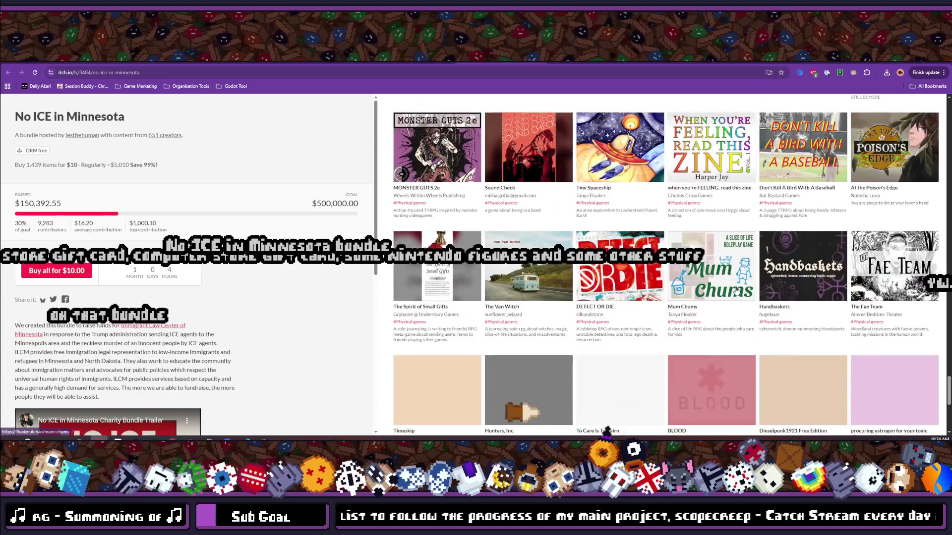
scroll(736, 292, "down", 15)
scroll(736, 291, "down", 15)
scroll(730, 290, "down", 15)
scroll(728, 285, "down", 15)
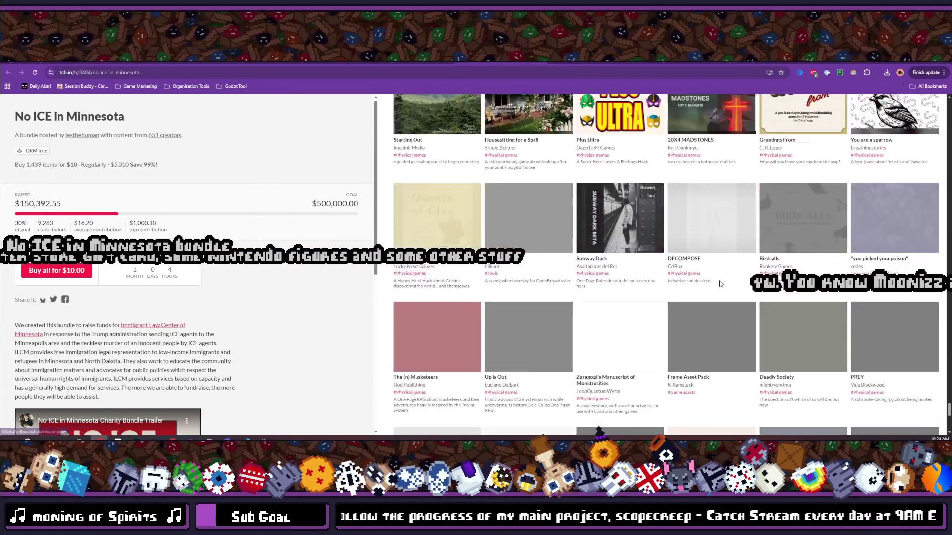
scroll(720, 284, "down", 5)
scroll(236, 195, "down", 6)
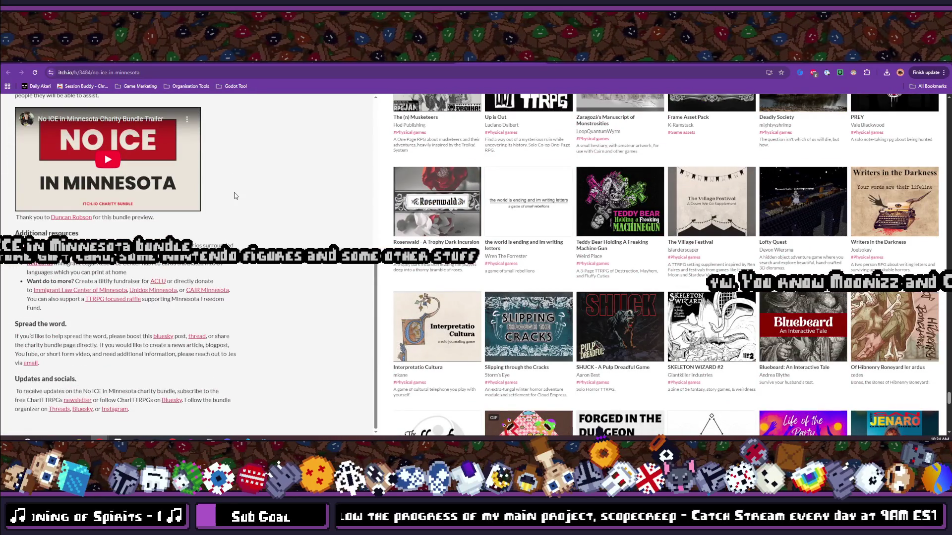
scroll(236, 196, "down", 3)
scroll(235, 196, "up", 6)
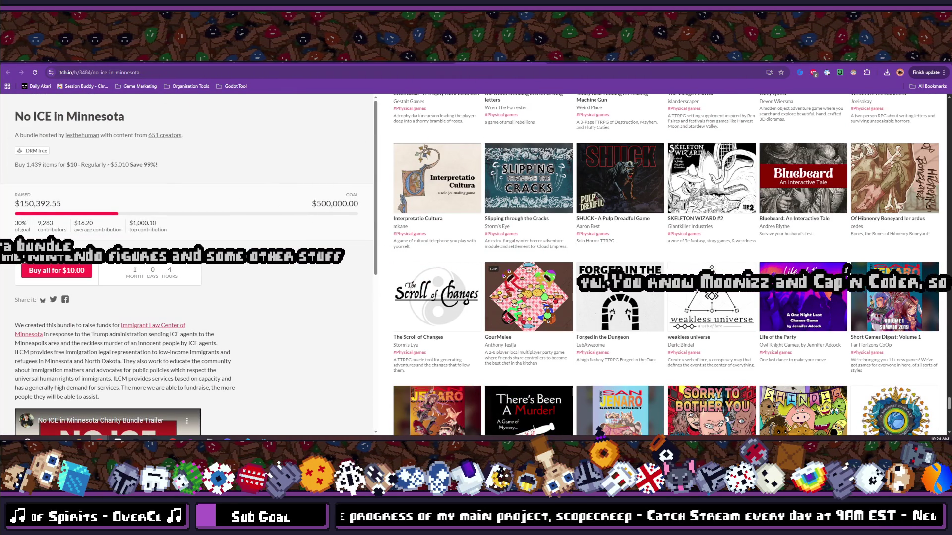
key("alt+Tab")
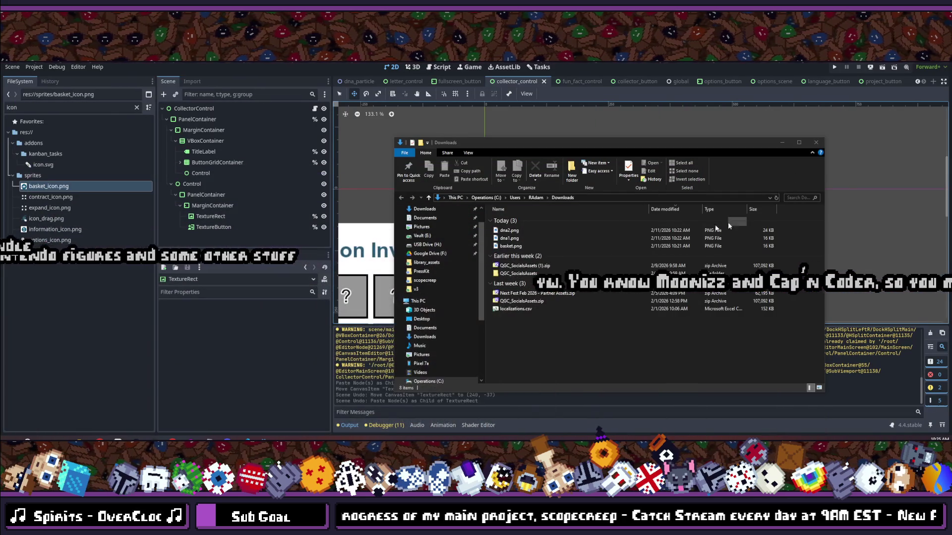
- Move the Downloads window up and switch to Chrome's game-icons.net 'information' results
left_click_drag(612, 139, 611, 97)
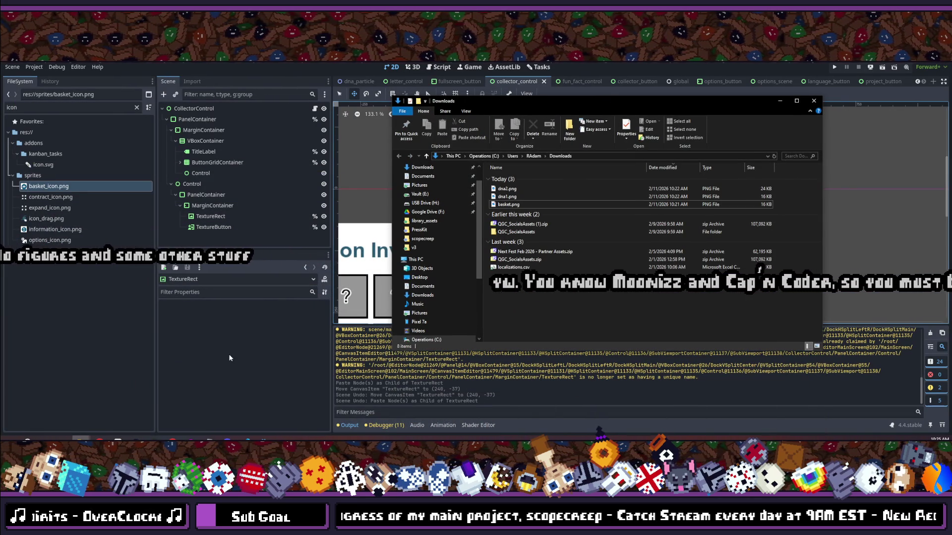
key("alt+Tab")
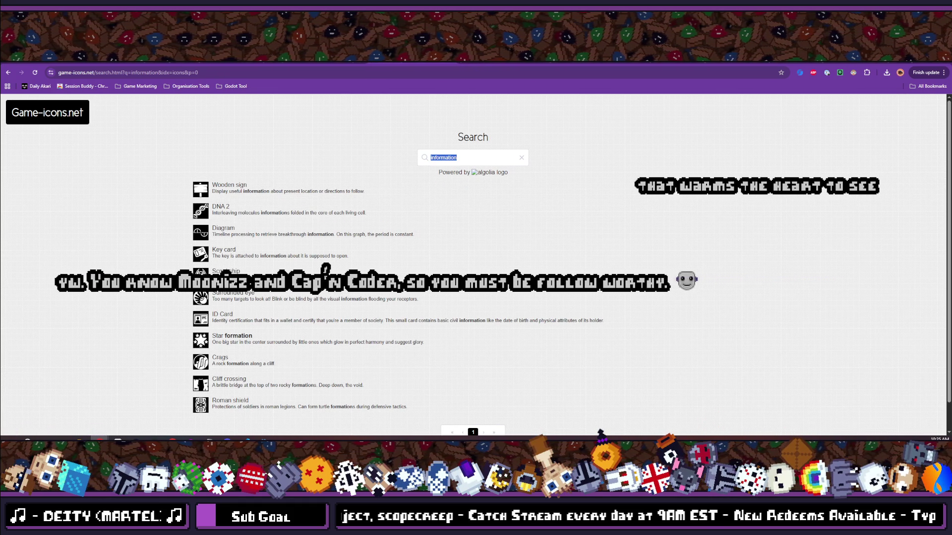
- Clear the 'information' search and page through the full icon list to page 3
key("alt+Tab")
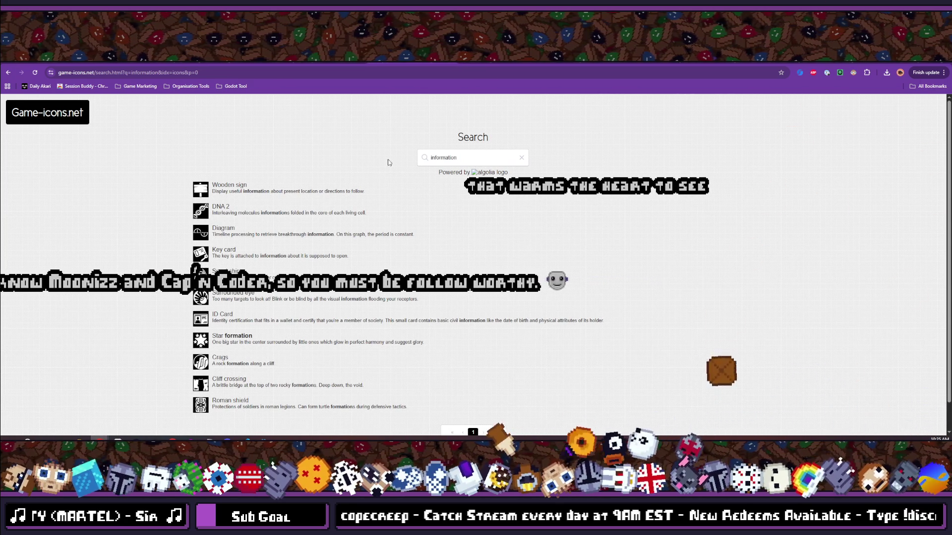
left_click(520, 158)
scroll(304, 179, "down", 4)
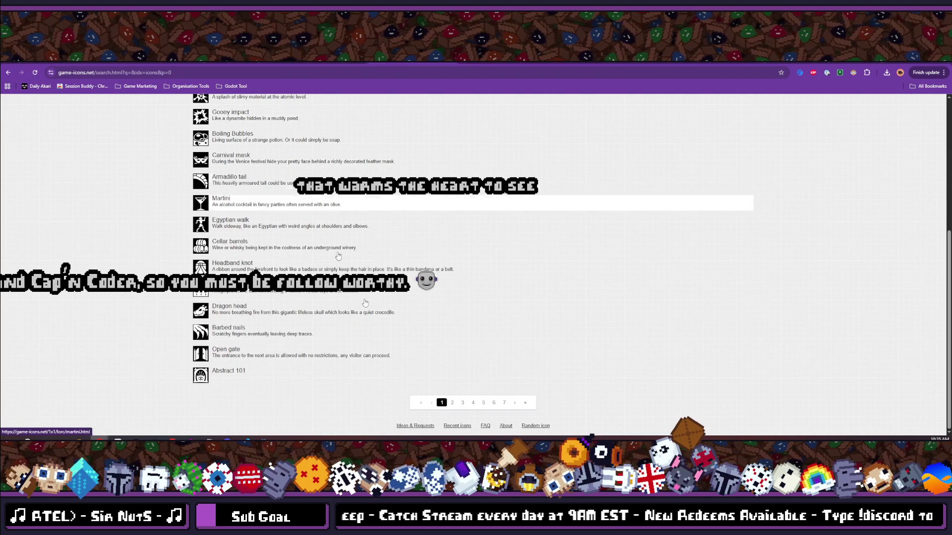
left_click(513, 403)
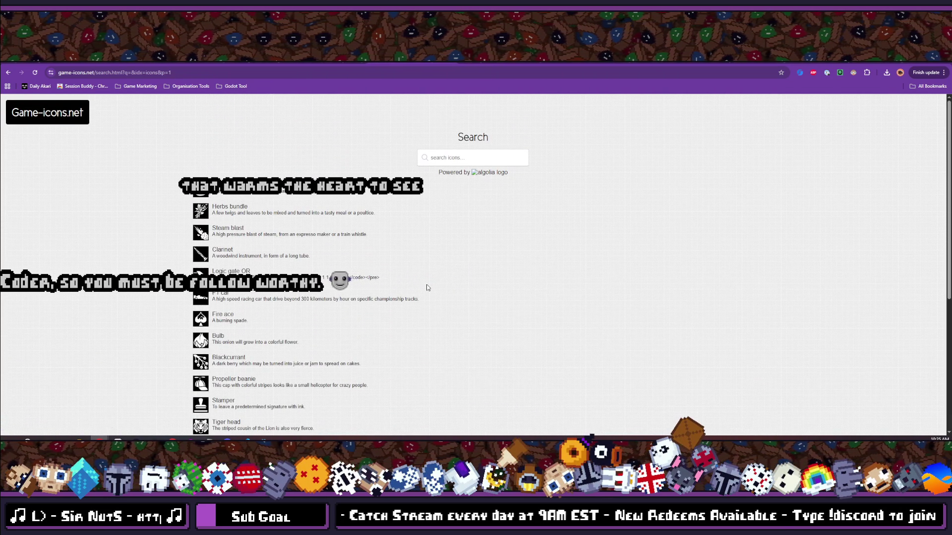
scroll(426, 287, "down", 5)
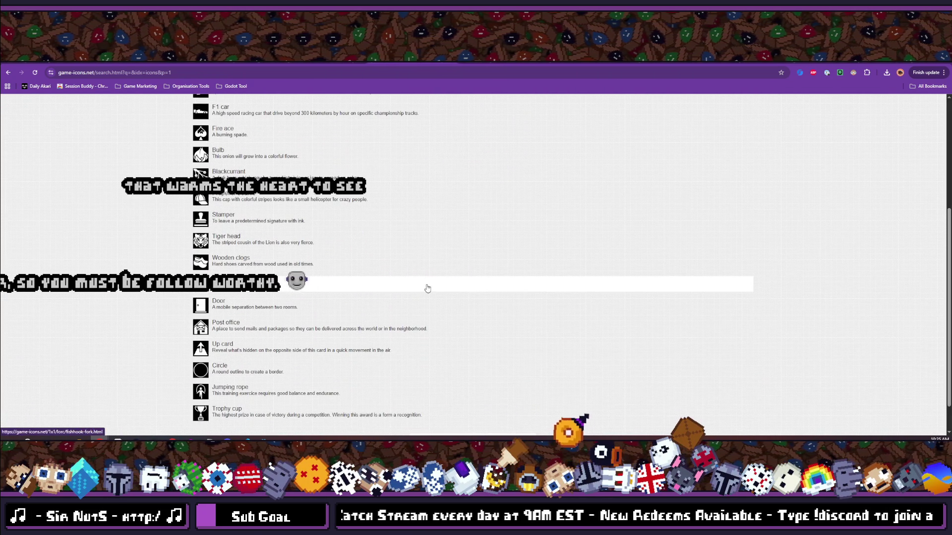
left_click(514, 404)
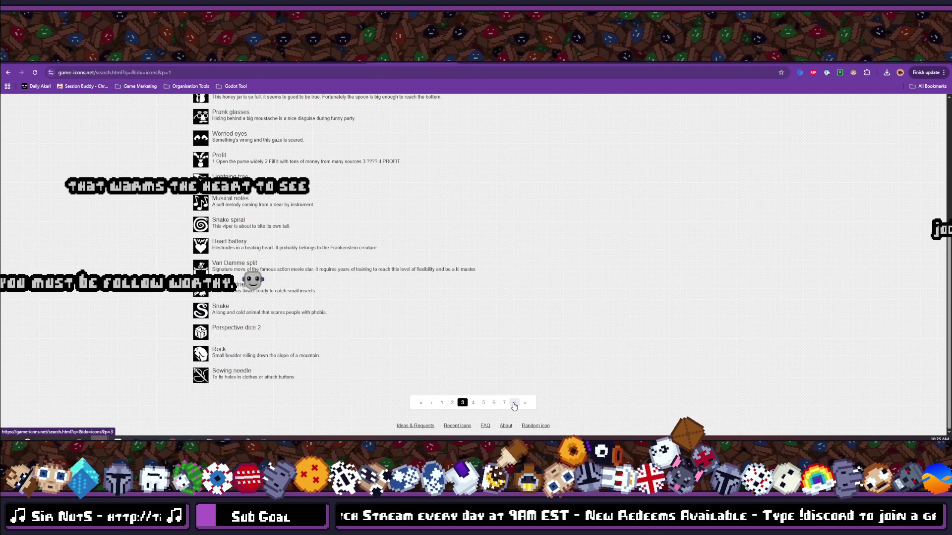
- Scroll down and advance the icon list to results page 4
scroll(490, 336, "up", 5)
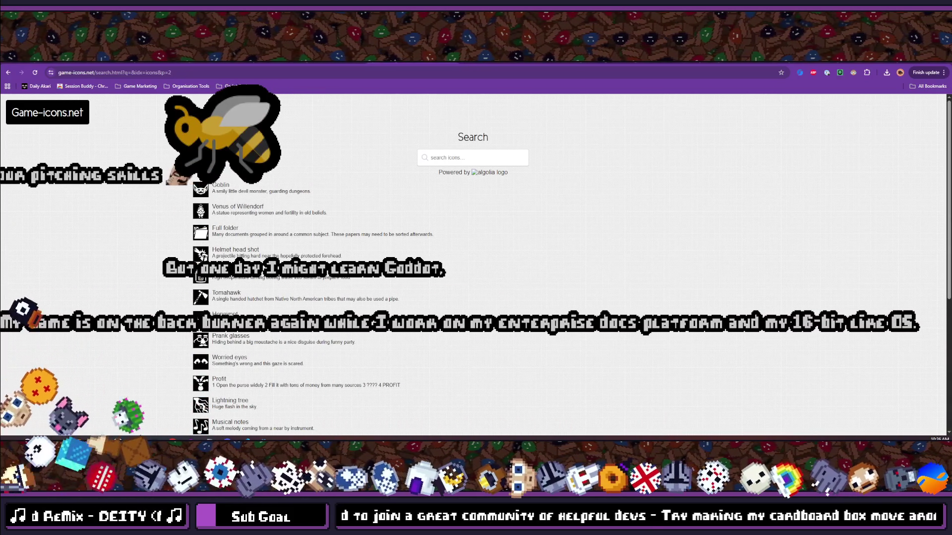
scroll(270, 399, "down", 5)
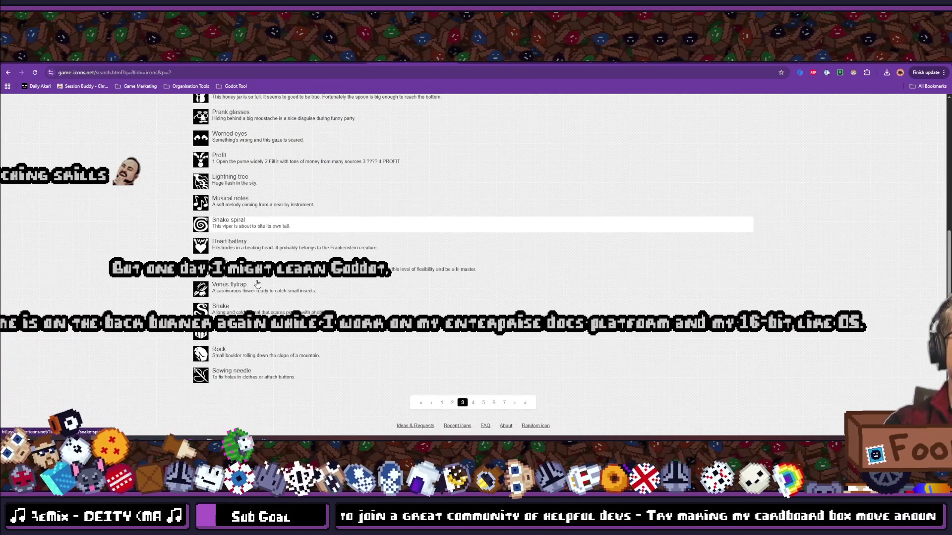
left_click(473, 402)
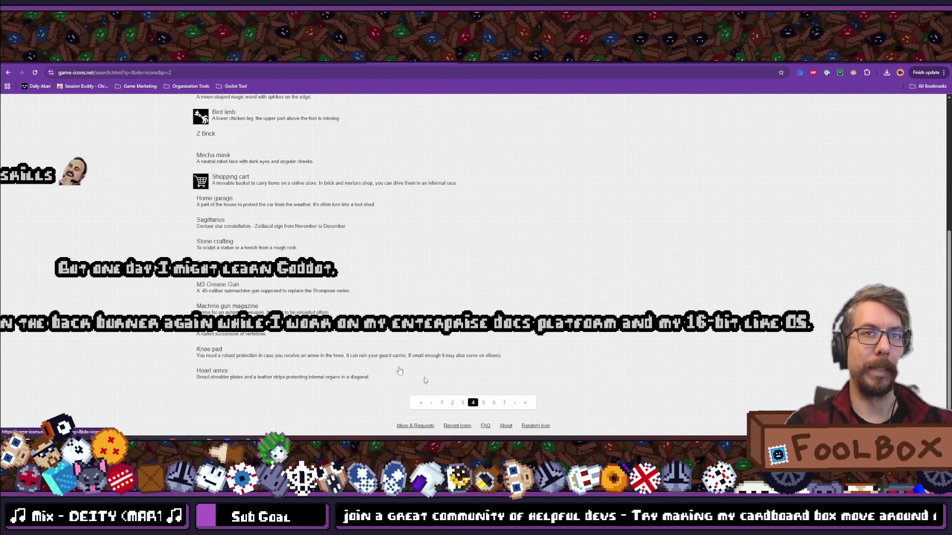
- Look over page 4's icons, then return to Godot's collector_control.tscn scene
scroll(322, 331, "up", 5)
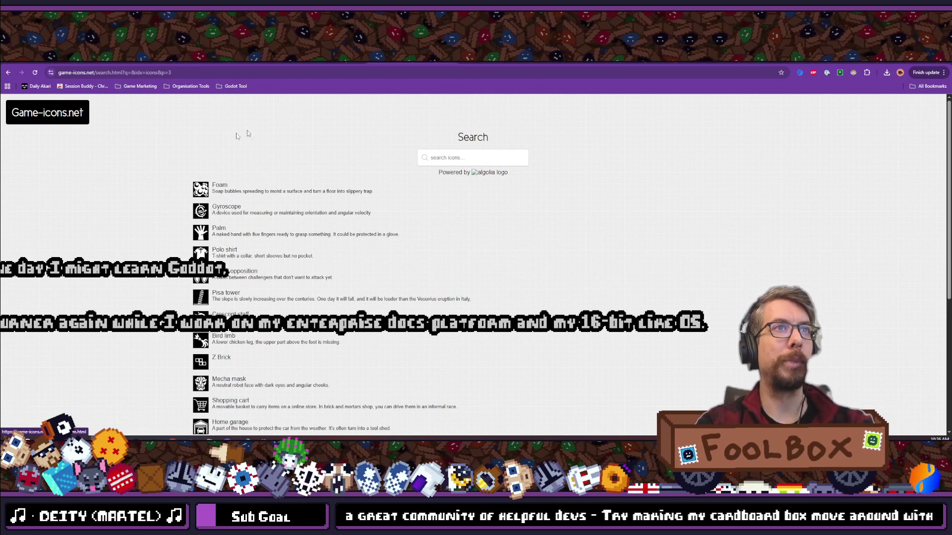
scroll(221, 164, "down", 5)
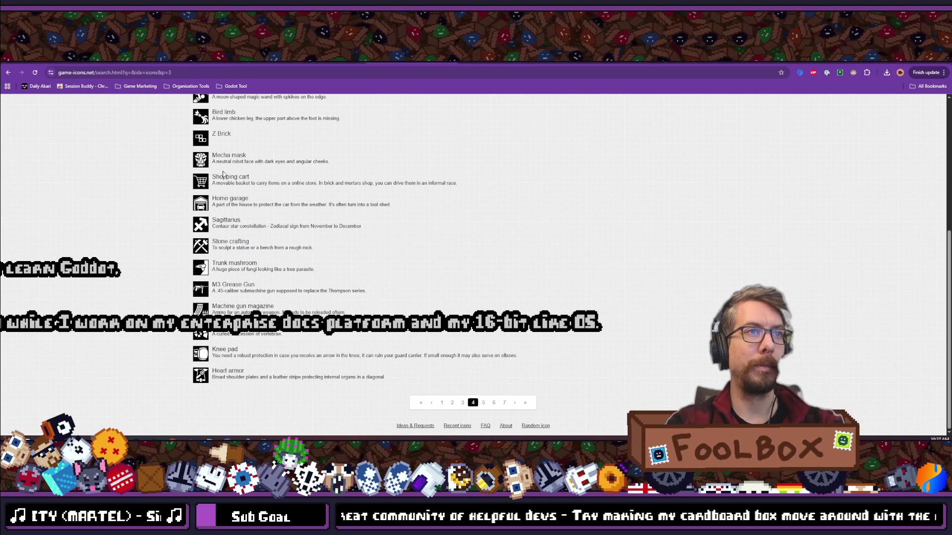
scroll(223, 174, "up", 5)
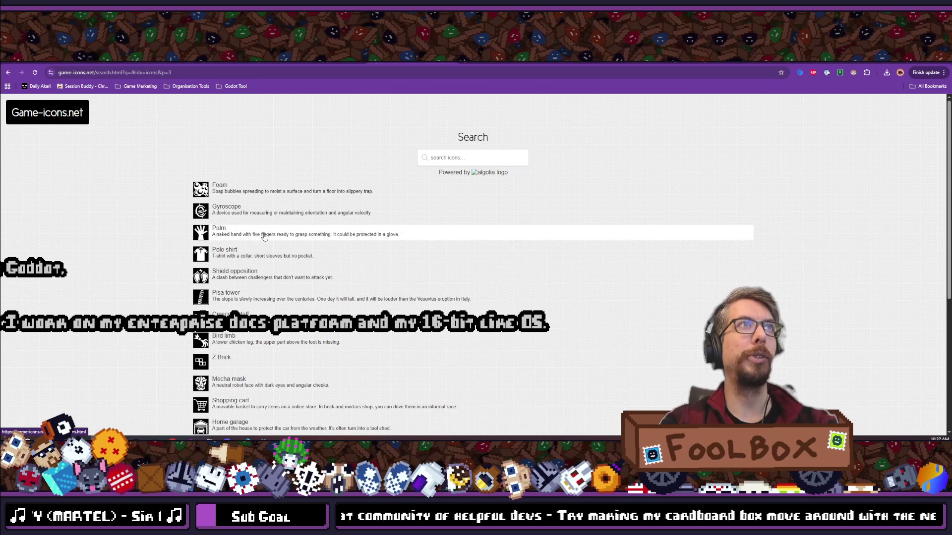
scroll(263, 275, "down", 5)
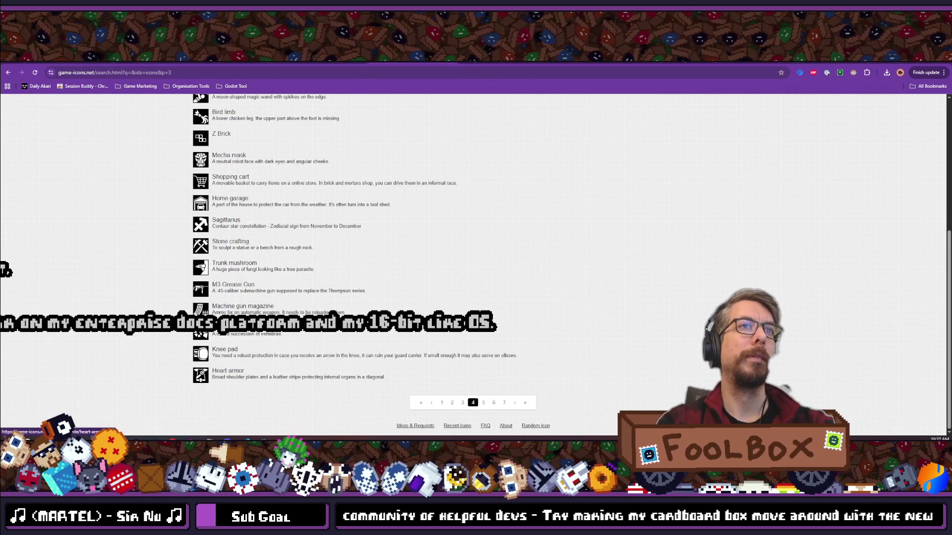
mouse_move(263, 439)
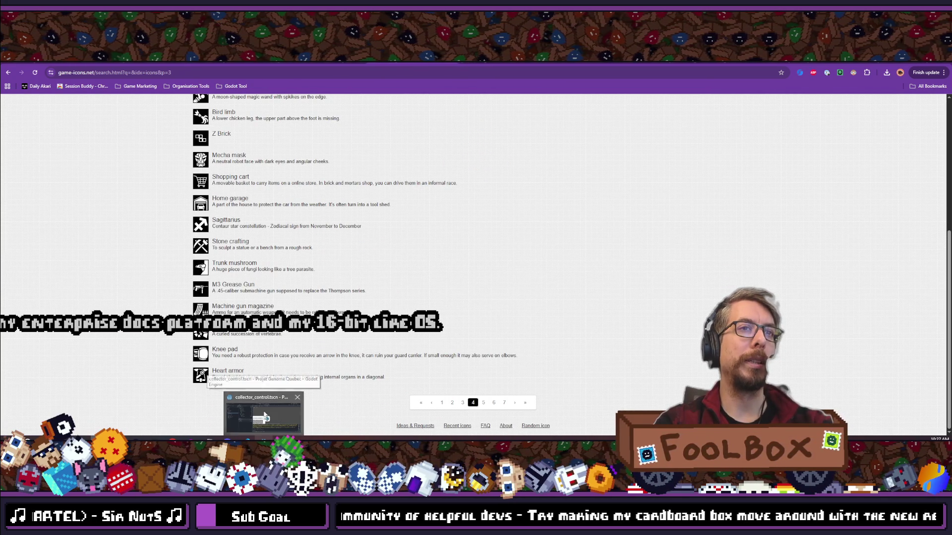
left_click(264, 406)
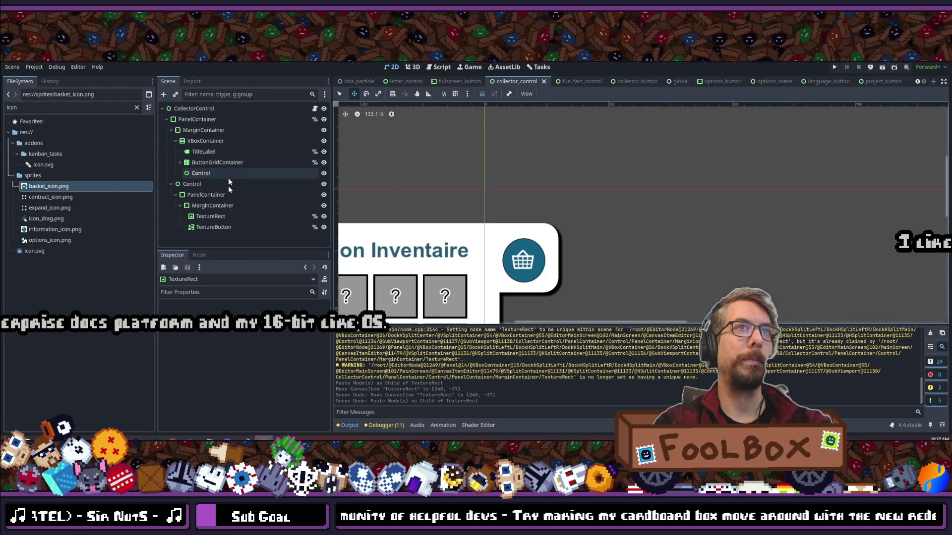
- Enlarge the Scene dock above the Inspector and select information_icon.png in sprites
left_click_drag(236, 249, 236, 320)
mouse_move(246, 440)
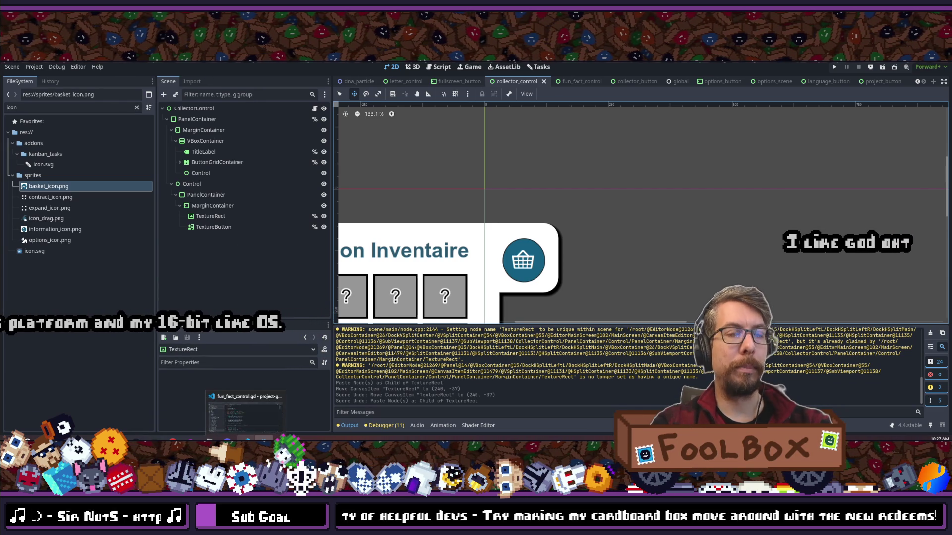
left_click(55, 229)
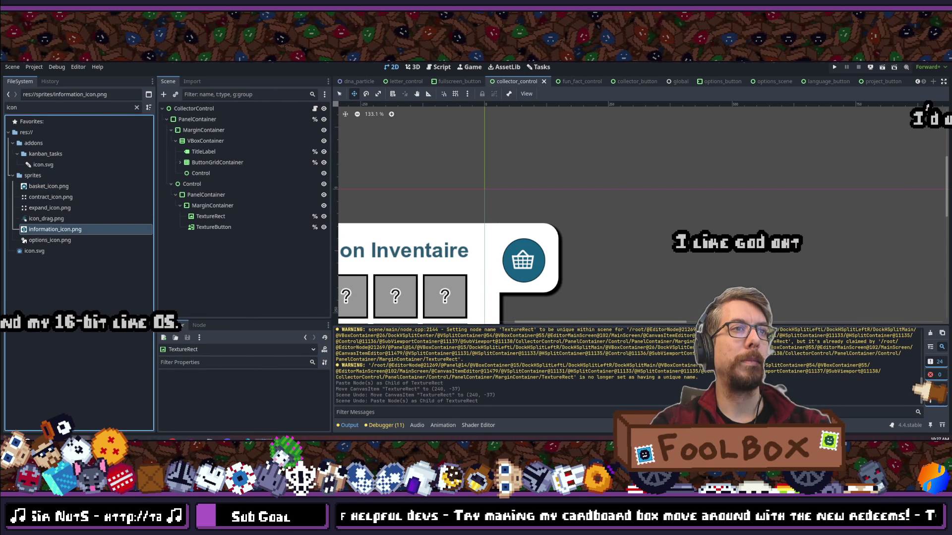
- Drag the three downloaded PNGs from Downloads into the sprites folder
key("alt+Tab")
left_click(507, 188)
left_click(508, 204, "shift")
mouse_move(246, 123)
left_mouse_down()
mouse_move(208, 195)
mouse_move(32, 176)
left_mouse_up()
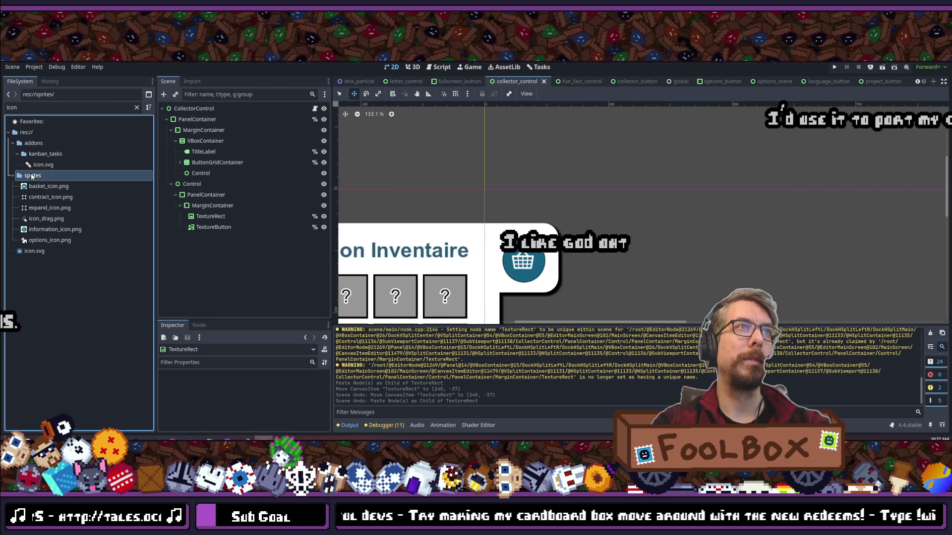
- Open the sprites folder in the system file manager, then return to Godot
right_click(32, 176)
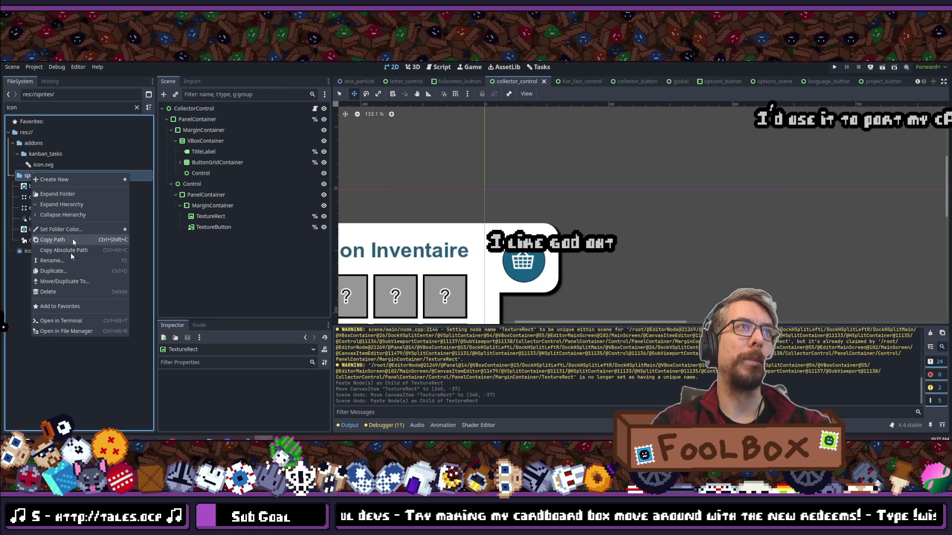
left_click(60, 331)
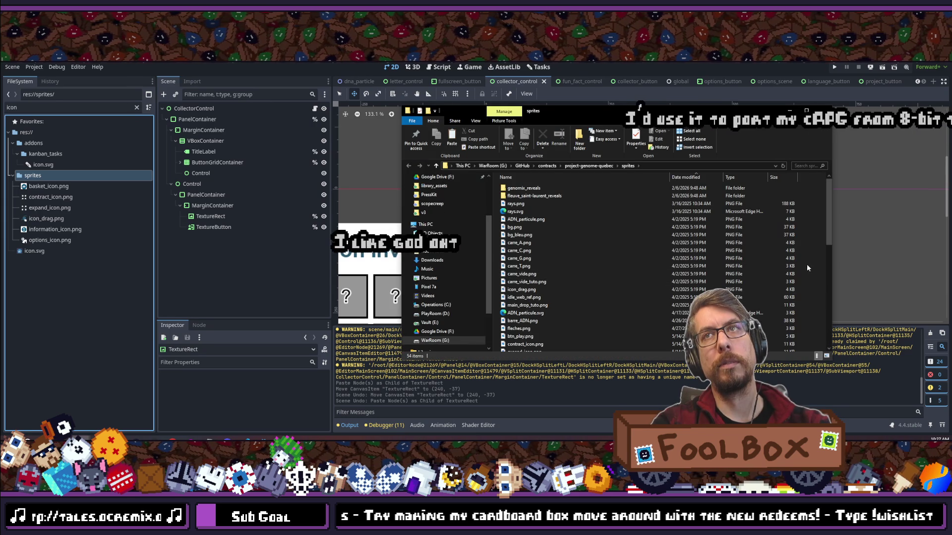
scroll(783, 246, "down", 10)
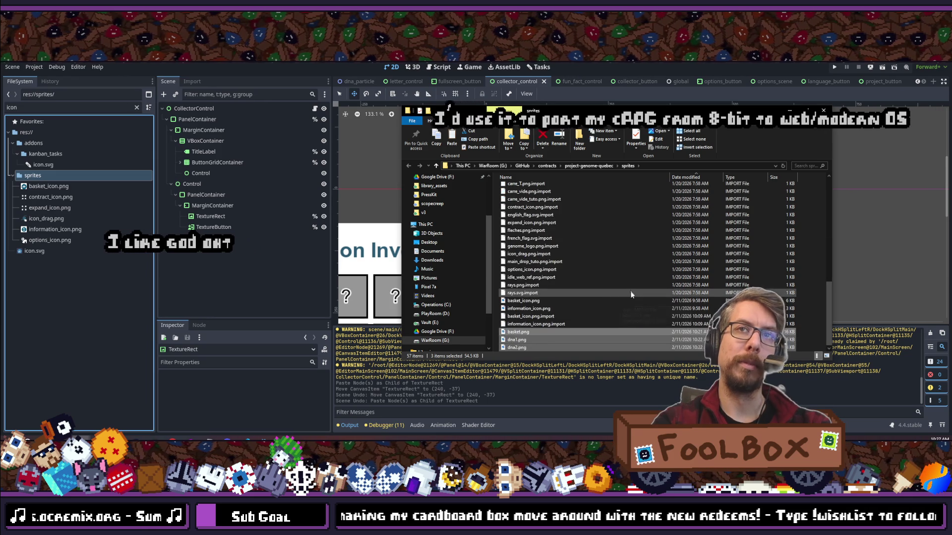
left_click(628, 64)
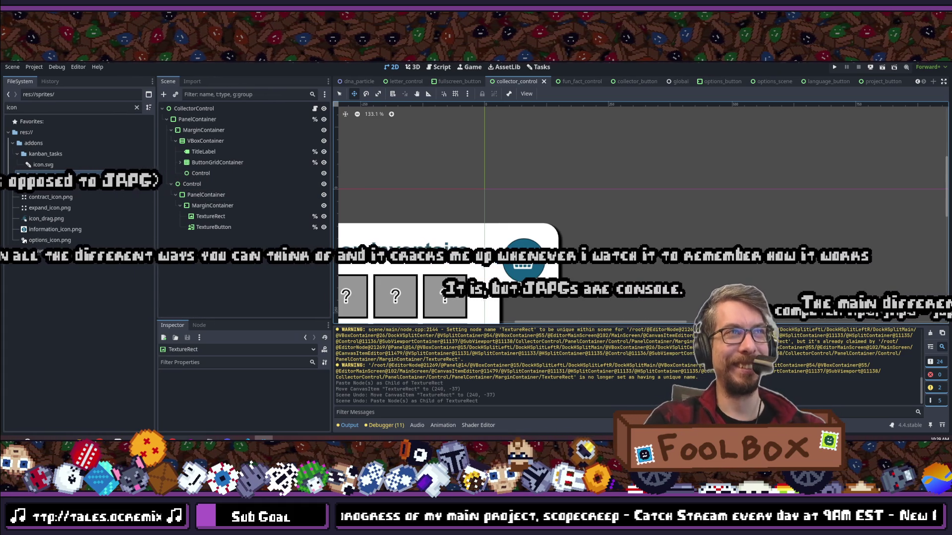
- Clear the FileSystem filter text so all project files are listed
left_click(85, 108)
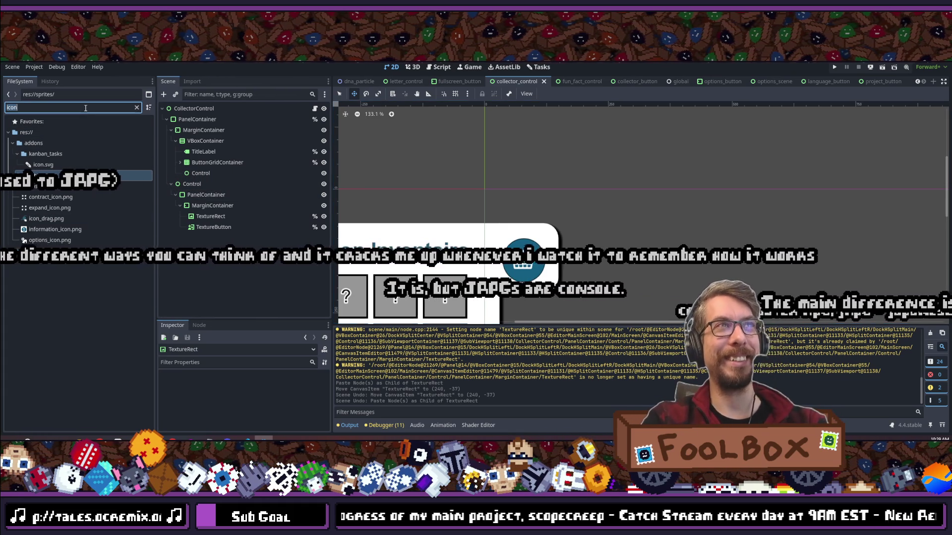
key("ctrl+a")
key("BackSpace")
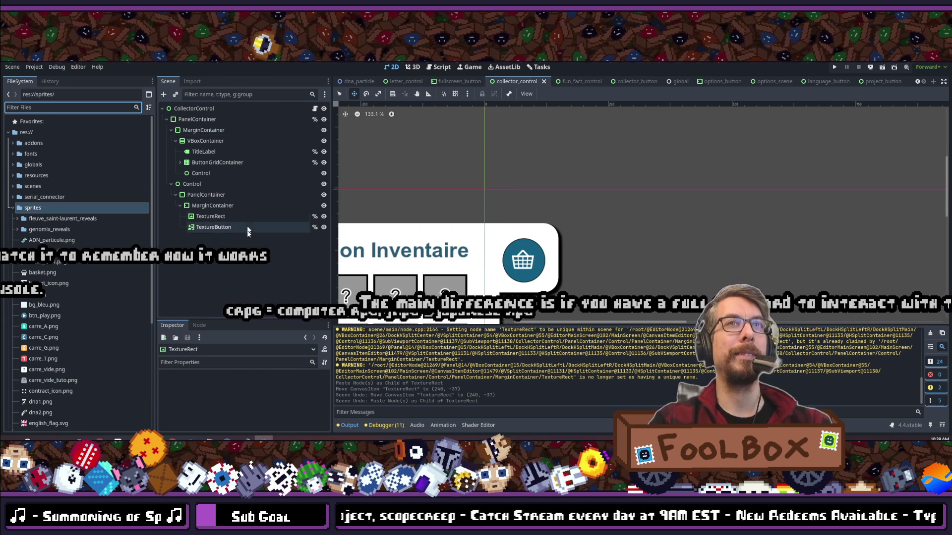
scroll(497, 255, "down", 9)
scroll(497, 255, "up", 2)
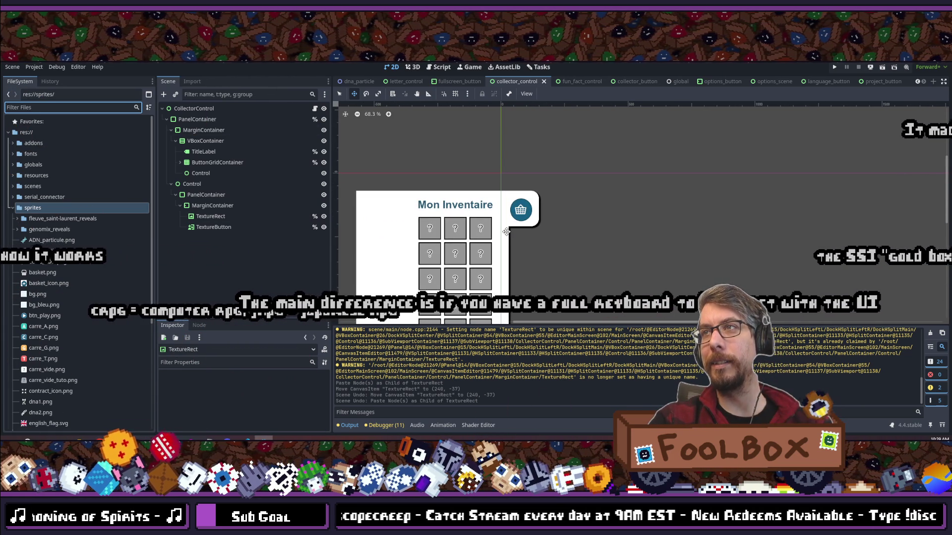
scroll(470, 206, "down", 5)
- Select the TextureRect node to show its basket-on-teal texture in the Inspector
left_click(210, 216)
scroll(102, 218, "down", 5)
scroll(102, 213, "up", 2)
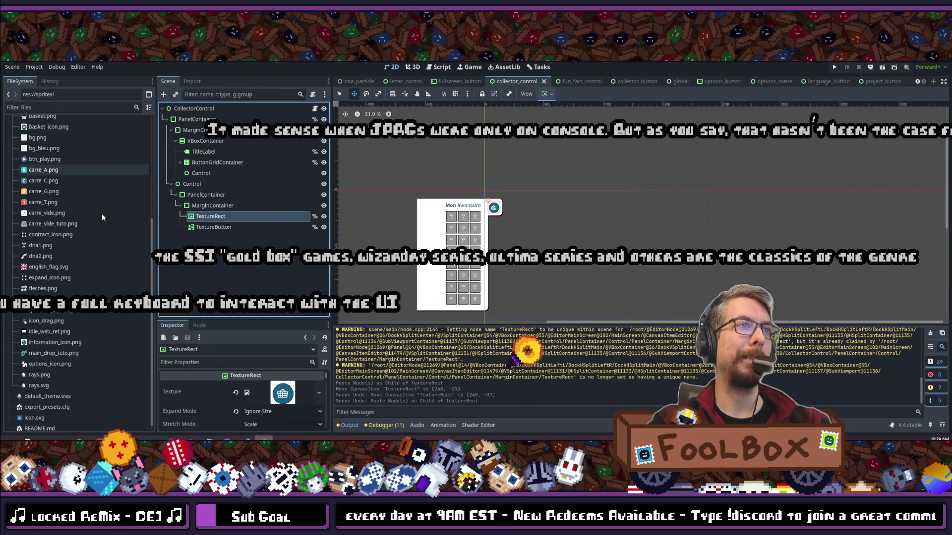
left_click(56, 107)
- Filter for 'basket' and set basket.png as the TextureRect's Texture, then return to the browser
type("basket")
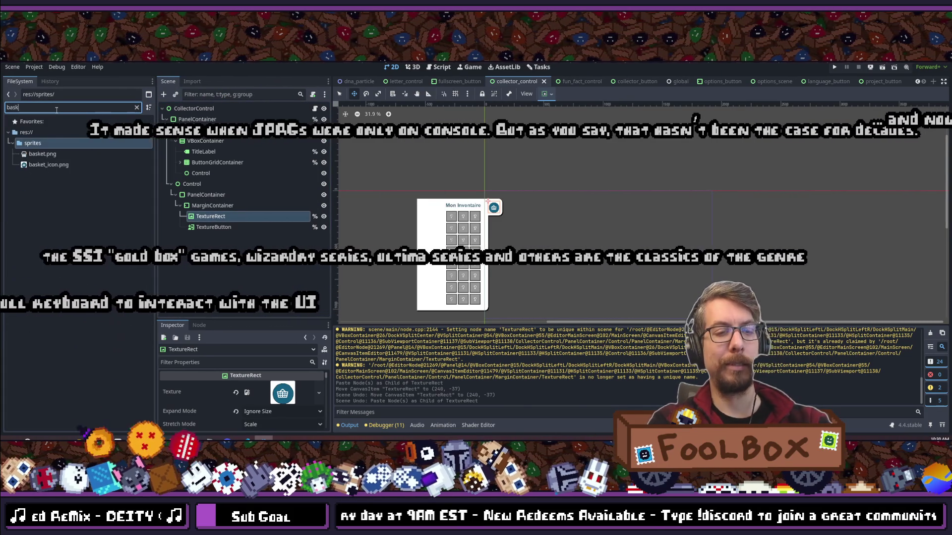
mouse_move(57, 153)
left_mouse_down()
mouse_move(213, 216)
mouse_move(282, 393)
left_mouse_up()
scroll(467, 206, "up", 5)
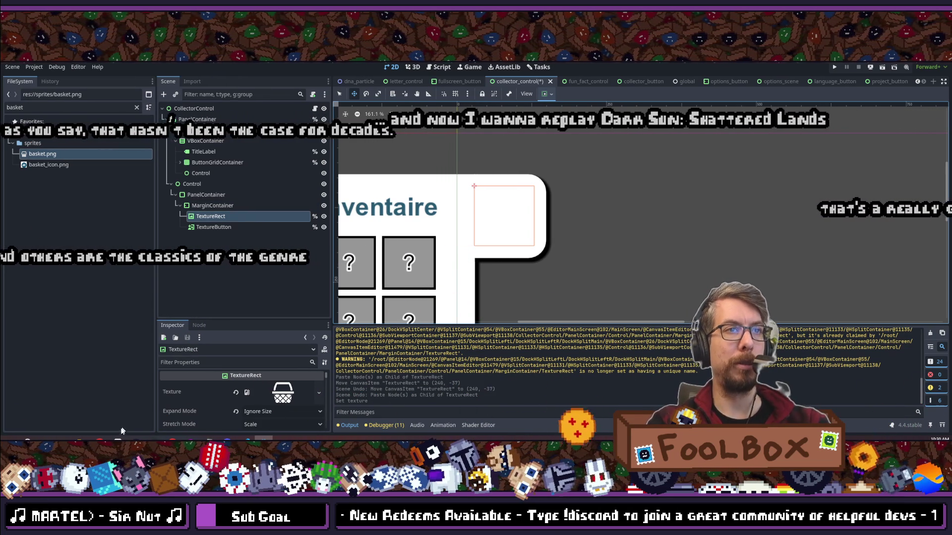
mouse_move(119, 438)
left_click(136, 412)
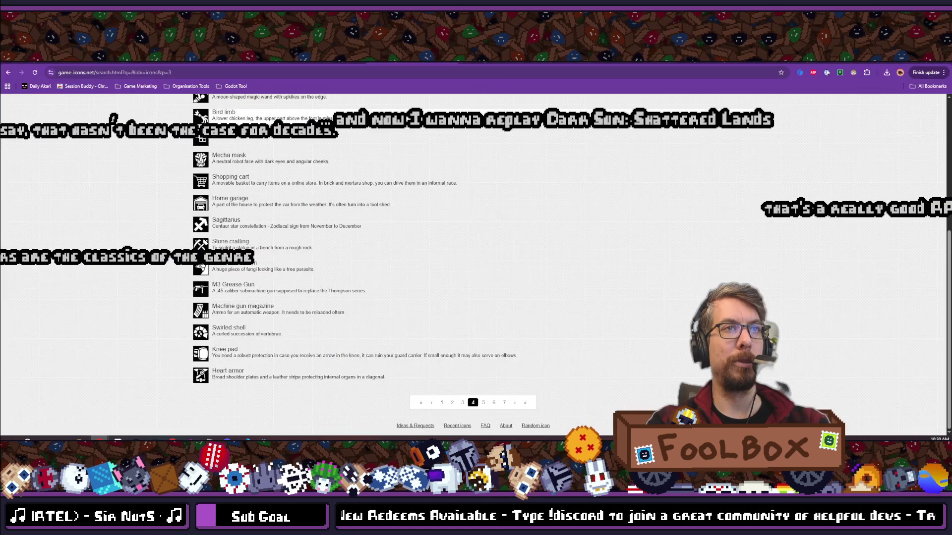
- Search for circle icons, download Plain circle as PNG, and show it in Downloads
scroll(472, 248, "up", 5)
left_click(472, 158)
type("d")
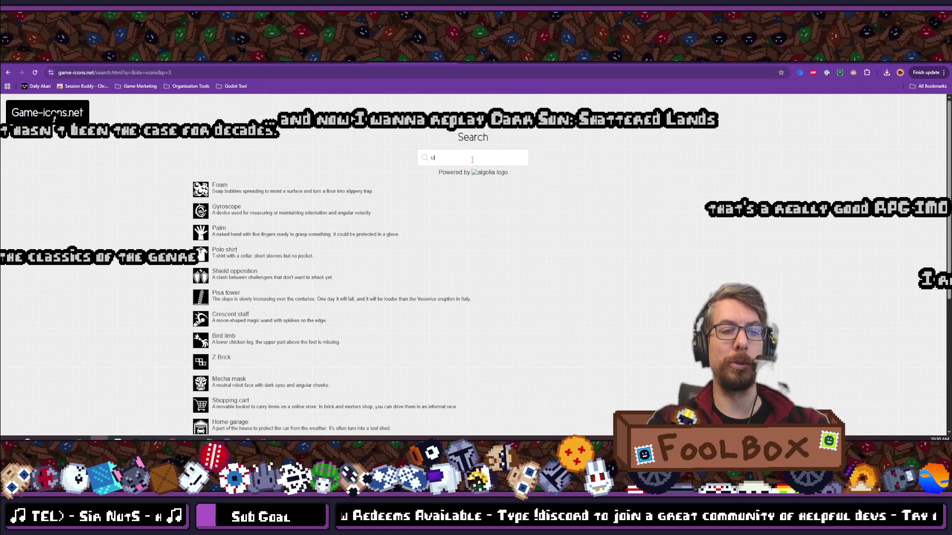
type("ircle")
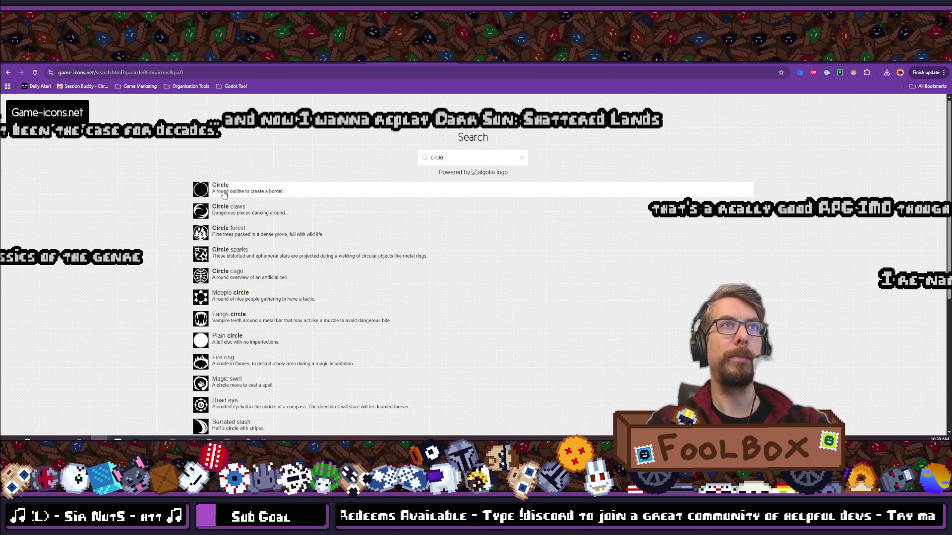
left_click(202, 342)
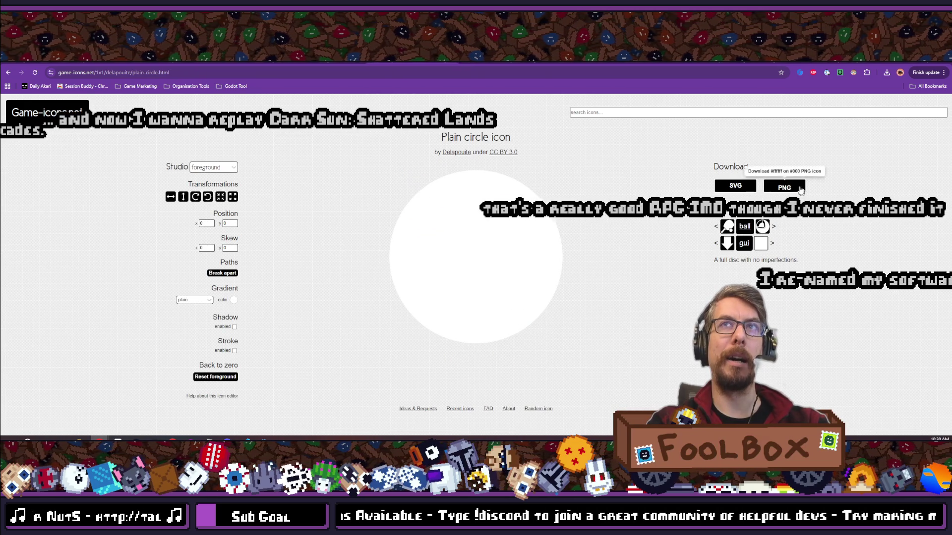
left_click(787, 187)
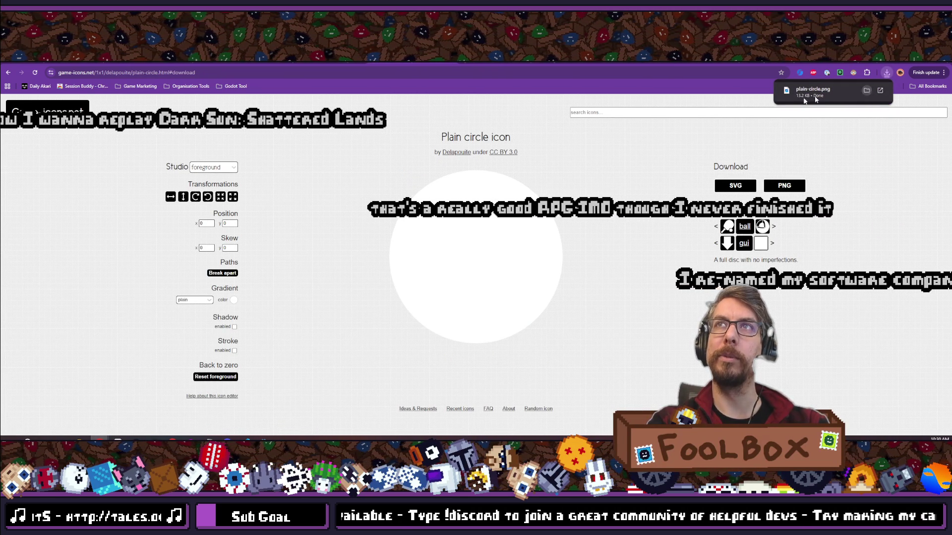
left_click(866, 90)
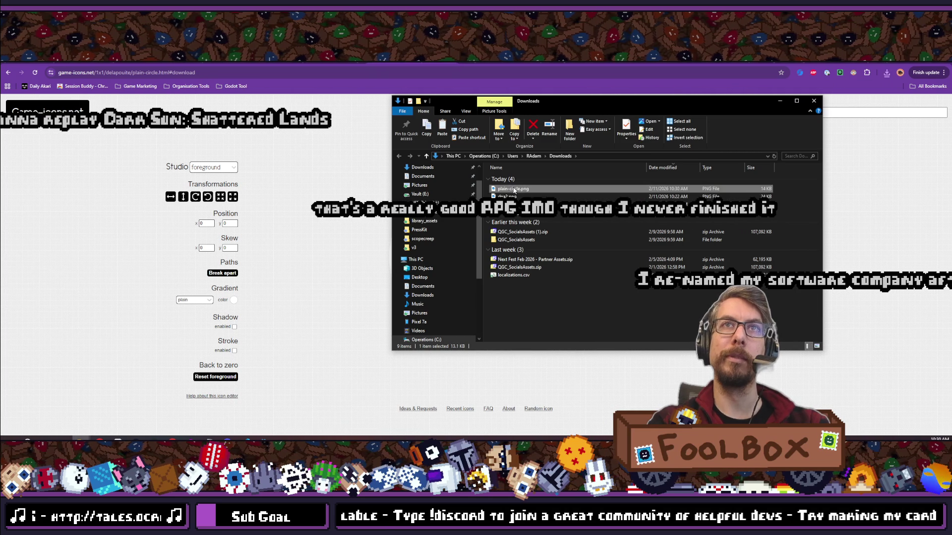
- Deselect the images in the sprites folder window and return to the browser, typing 'square'
left_click(81, 439)
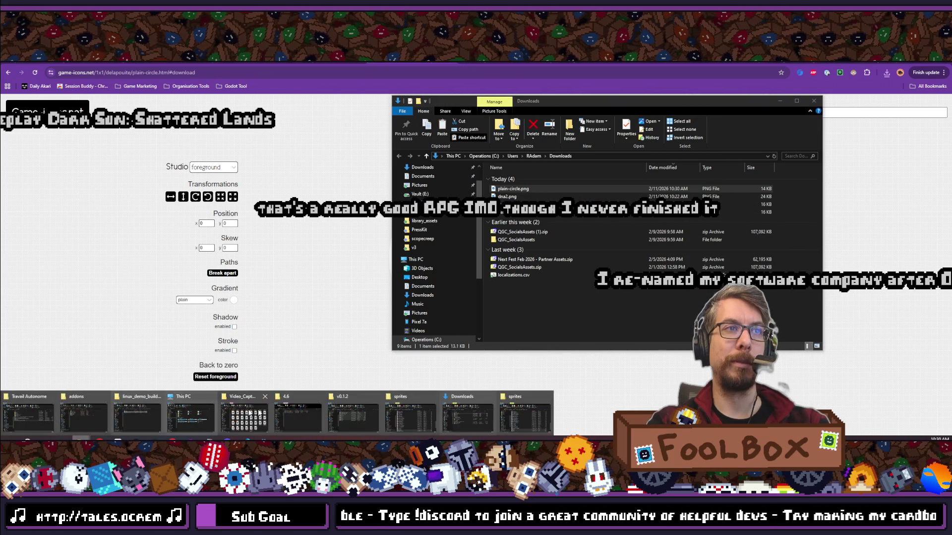
left_click(525, 417)
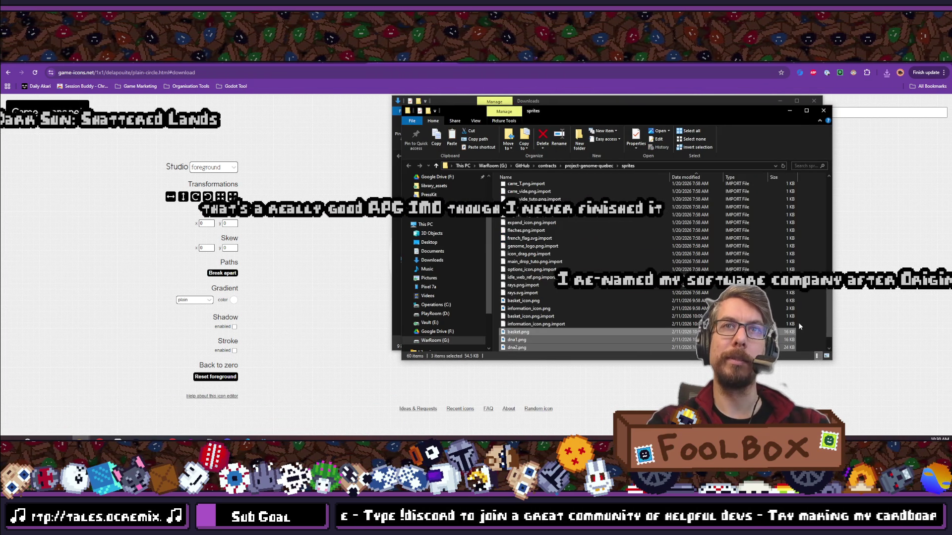
left_click(811, 321)
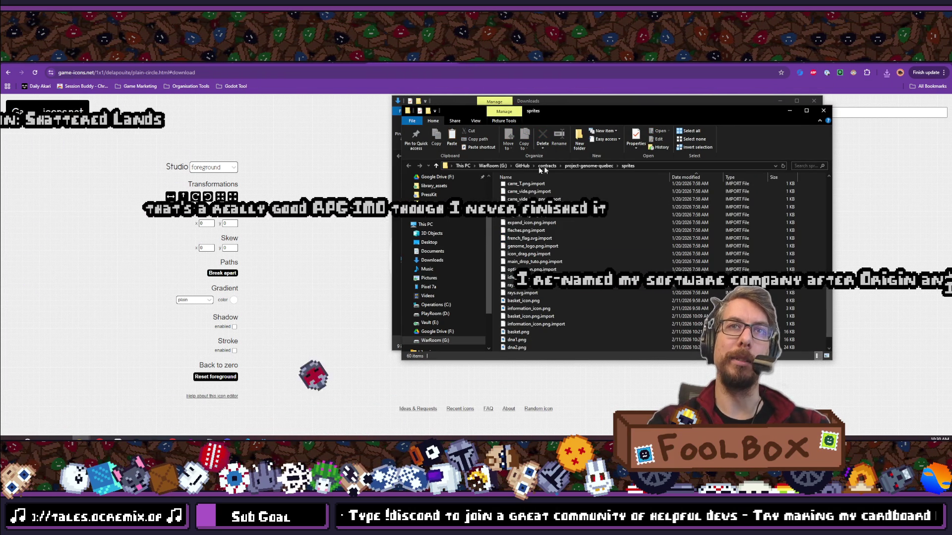
key("alt+Tab")
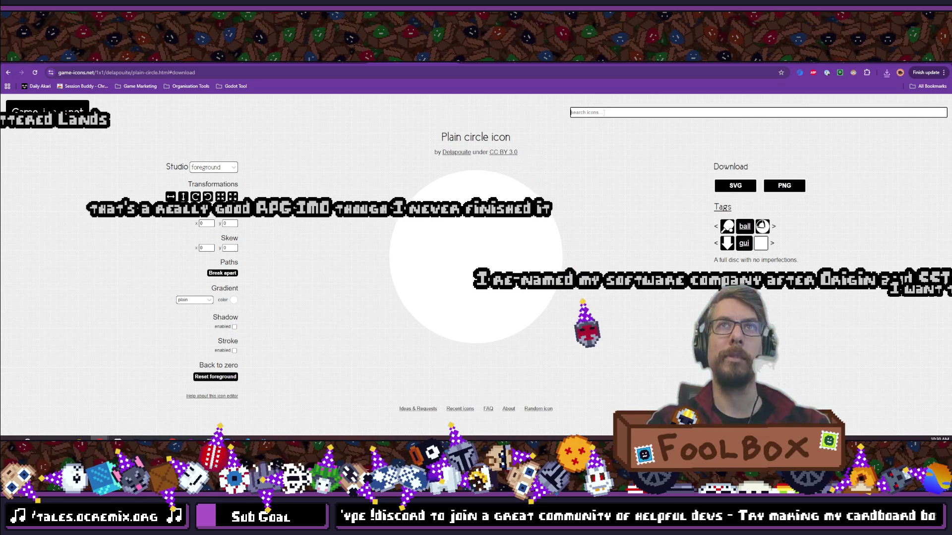
type("squ")
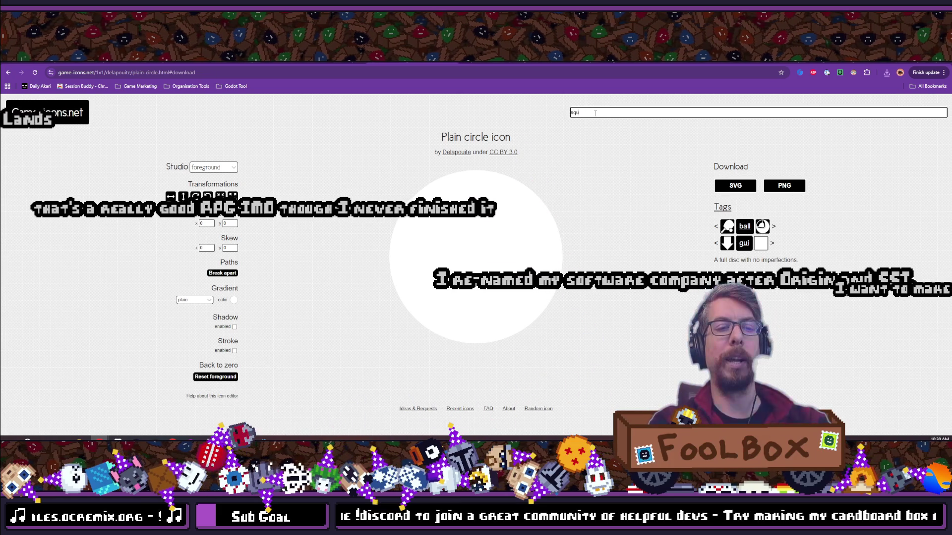
type("are")
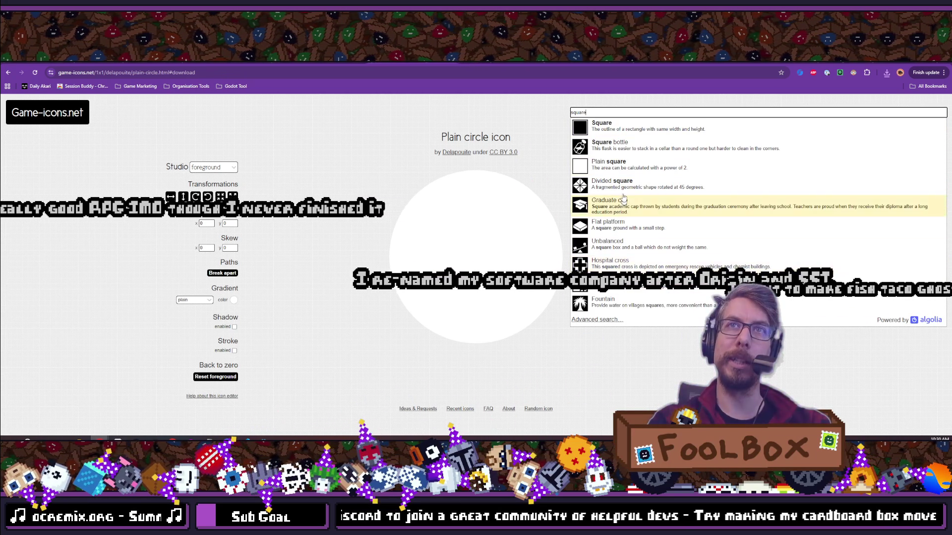
key("BackSpace")
key("BackSpace")
key("BackSpace")
type("pentagon")
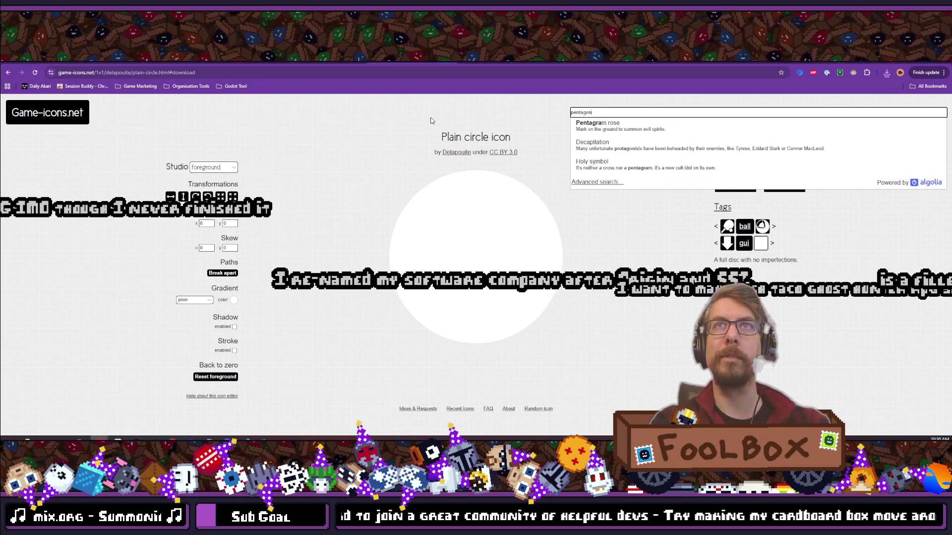
key("BackSpace")
key("BackSpace")
key("BackSpace")
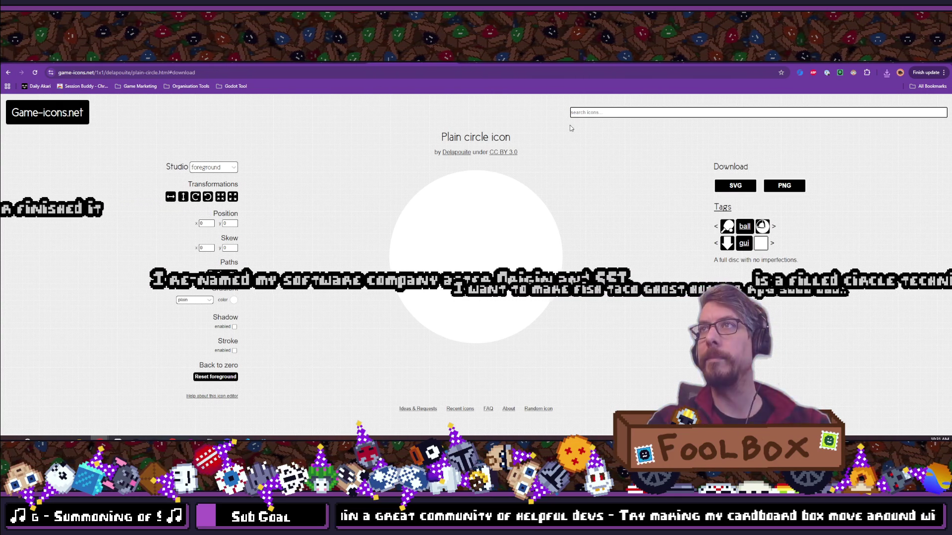
type("triangle")
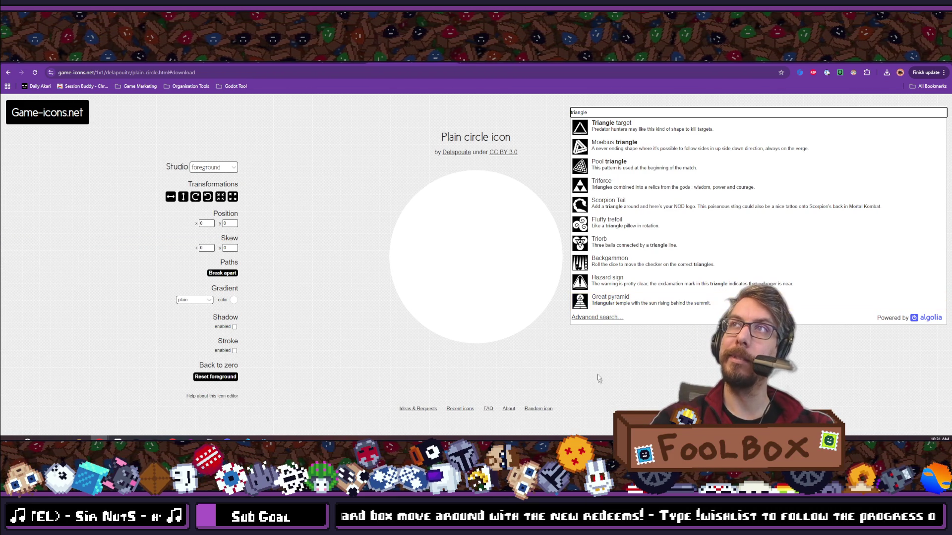
- Switch back to the Godot editor from the taskbar
left_click(267, 438)
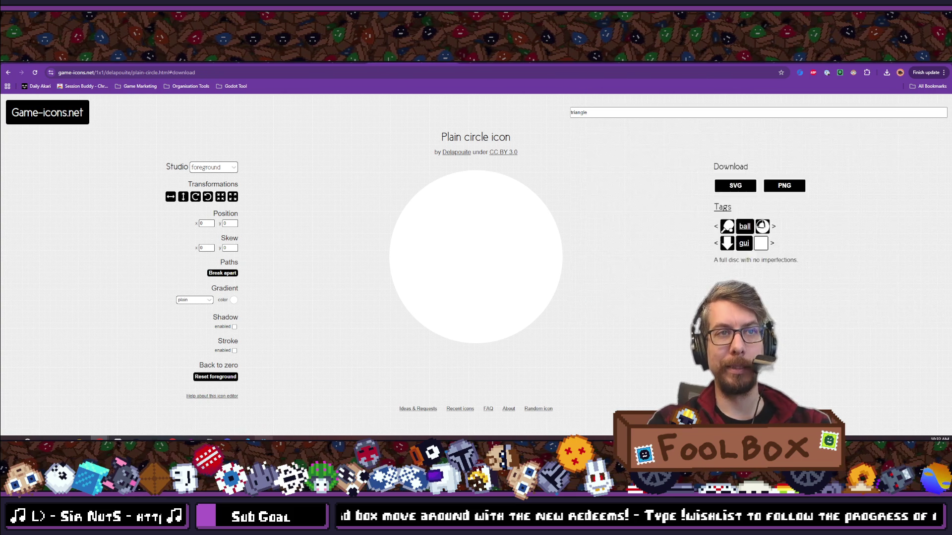
- Filter files for 'circle' and apply plain-circle.png as the TextureRect's Texture
double_click(67, 106)
type("circle")
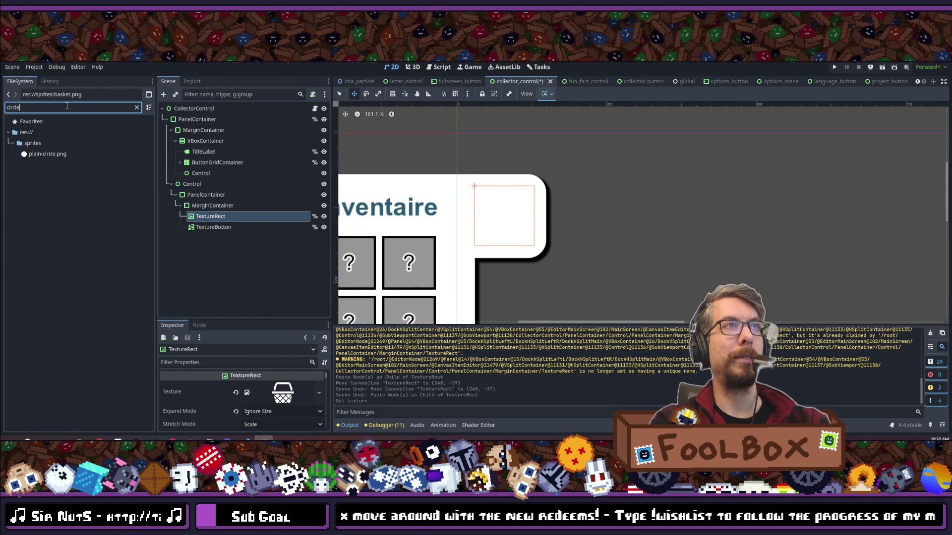
left_click(45, 155)
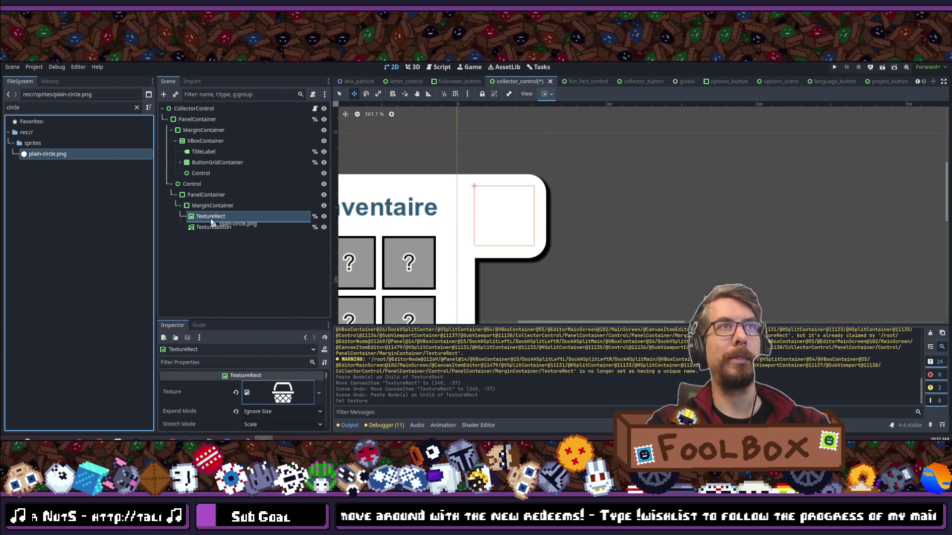
left_click_drag(211, 222, 213, 218)
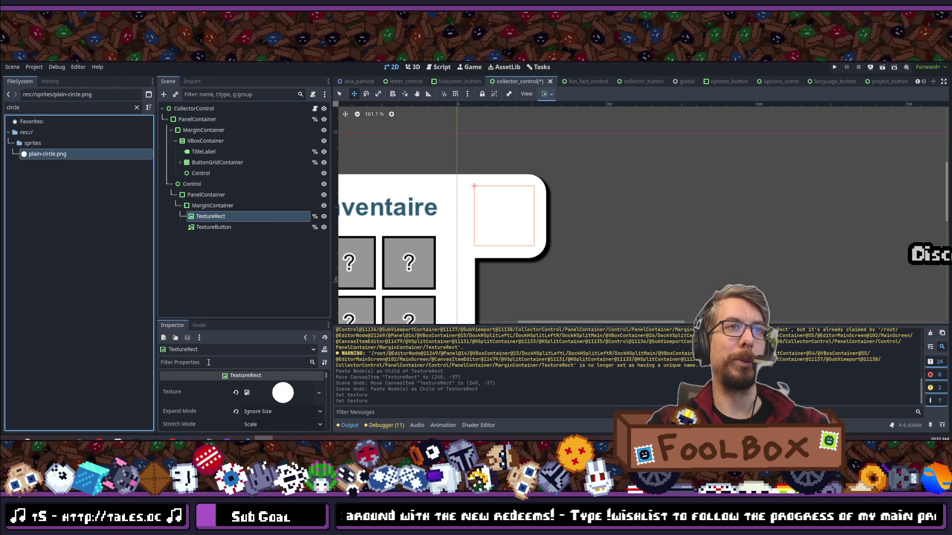
- Tint the circle teal 2a5a72 through Self Modulate using the eyedropper
type("modulate")
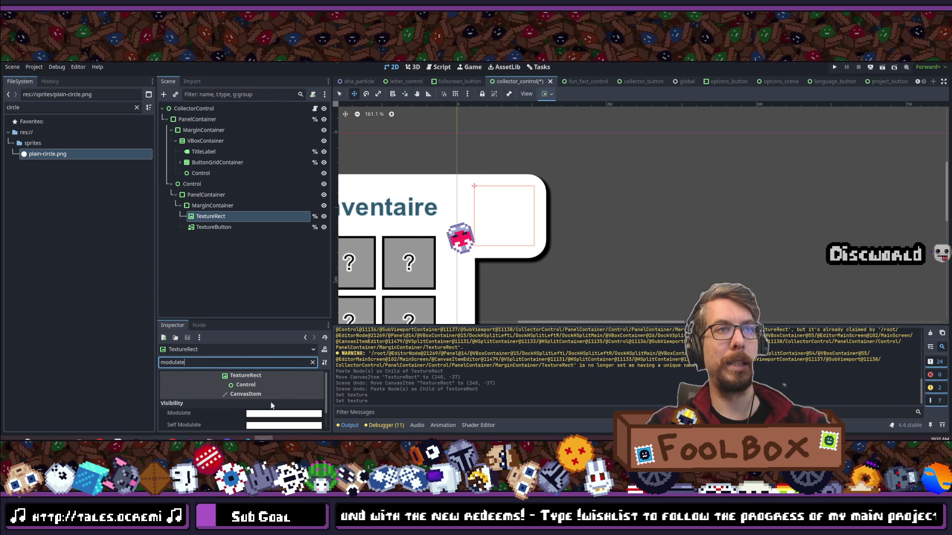
scroll(272, 401, "down", 2)
left_click_drag(238, 320, 248, 206)
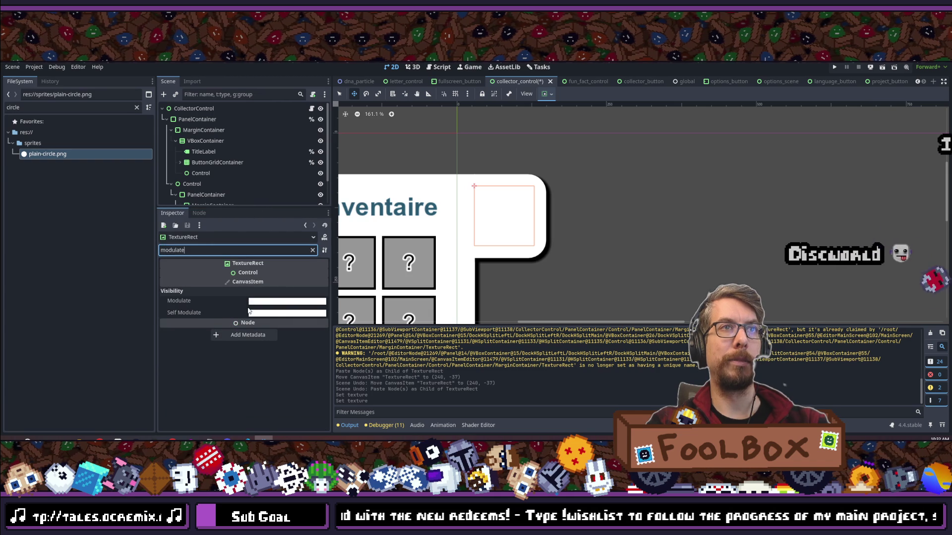
left_click(278, 313)
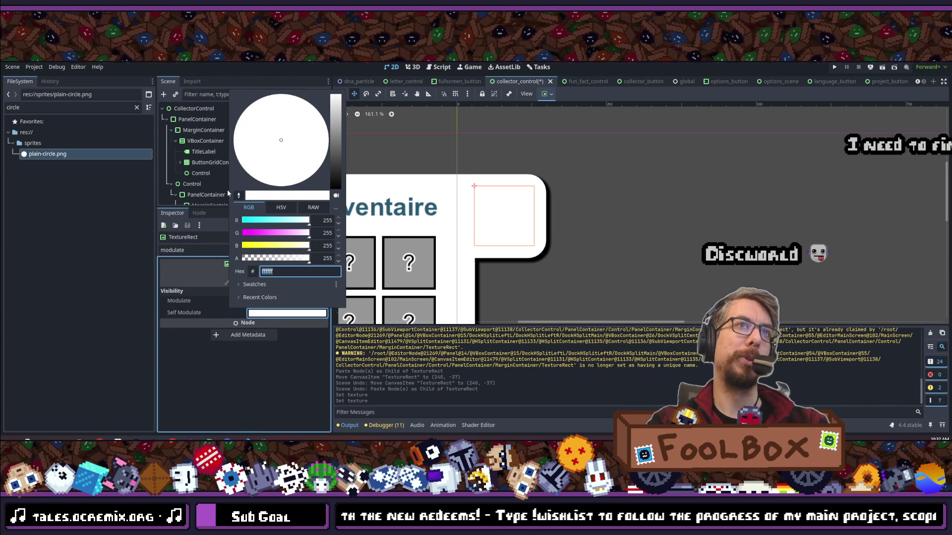
left_click(240, 196)
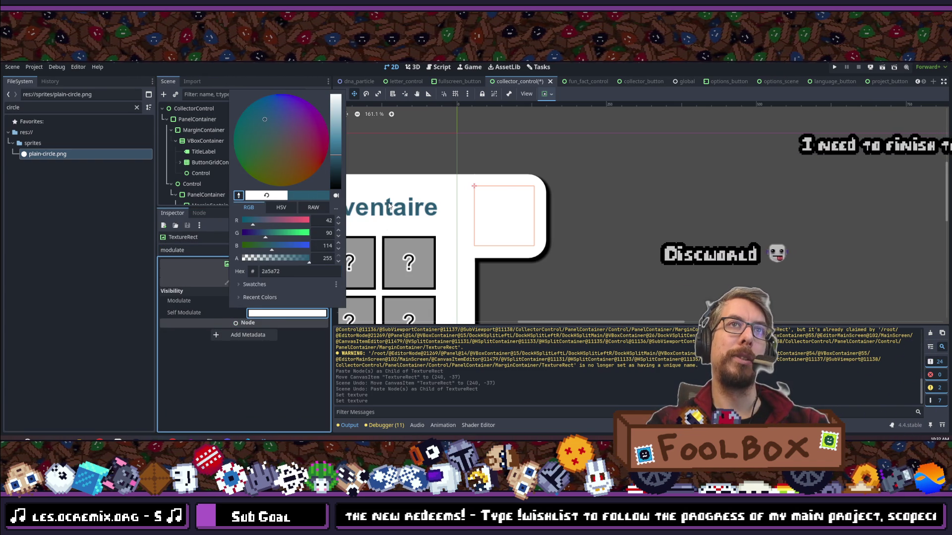
left_click(389, 208)
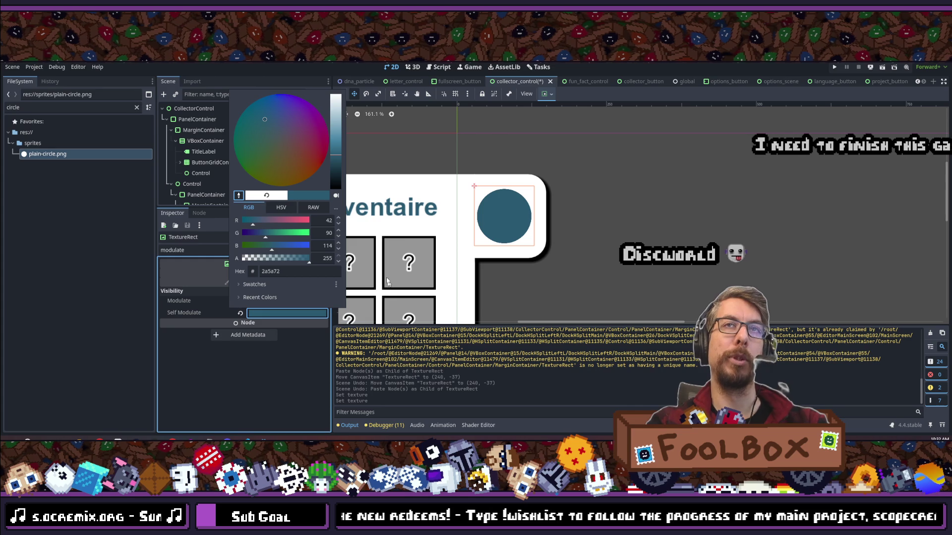
left_click(390, 284)
- Reselect the TextureRect and add a new child node under it
scroll(543, 238, "down", 7)
scroll(543, 239, "up", 10)
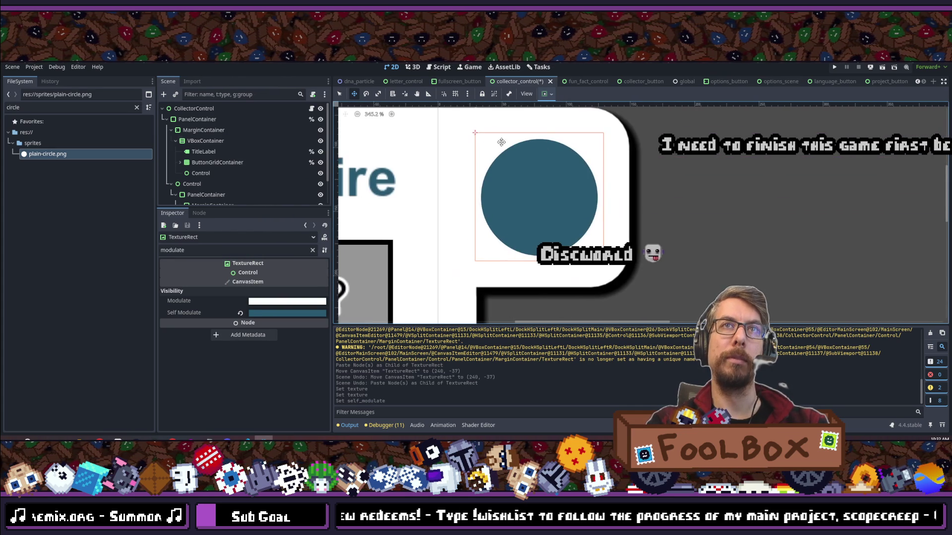
scroll(224, 189, "down", 2)
left_click(208, 197)
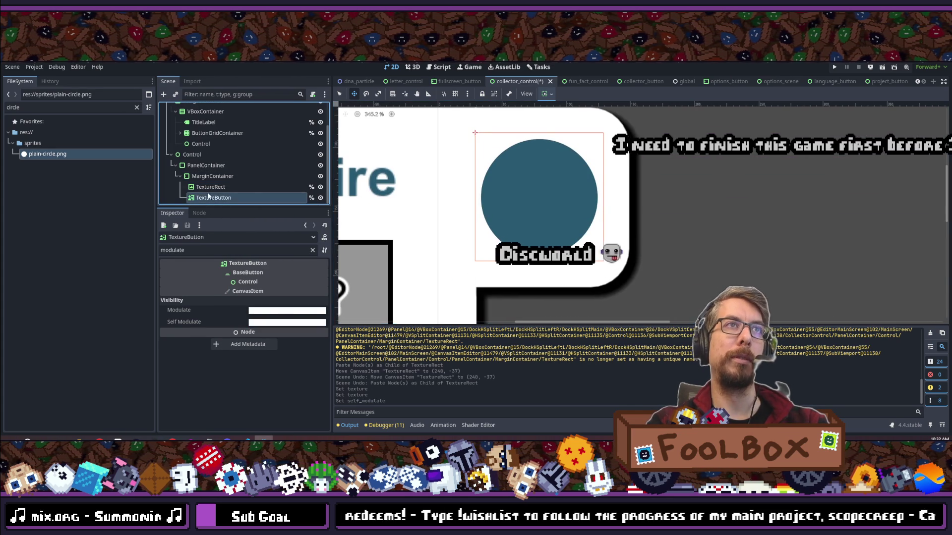
left_click(209, 188)
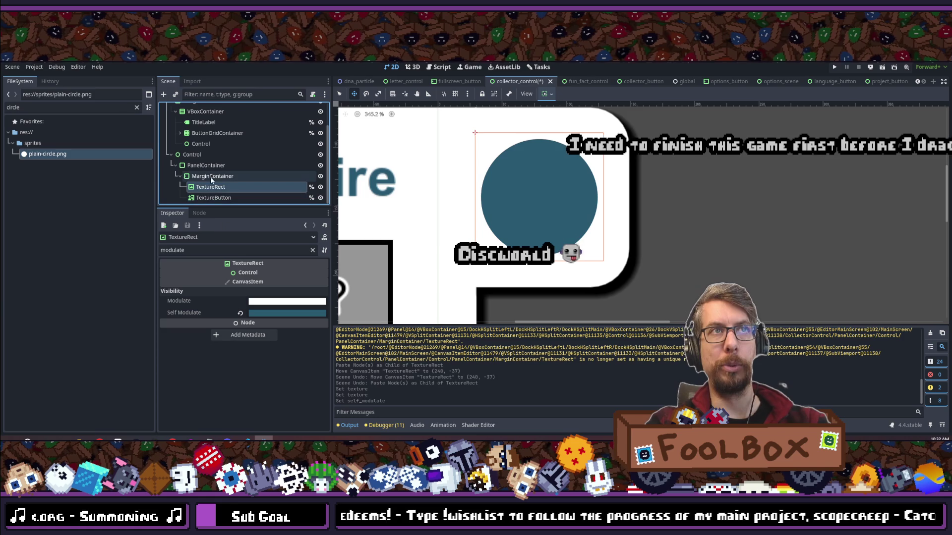
left_click(163, 94)
- Add a TextureRect child and centre it on the circle with the anchor preset
type("texture")
key("Return")
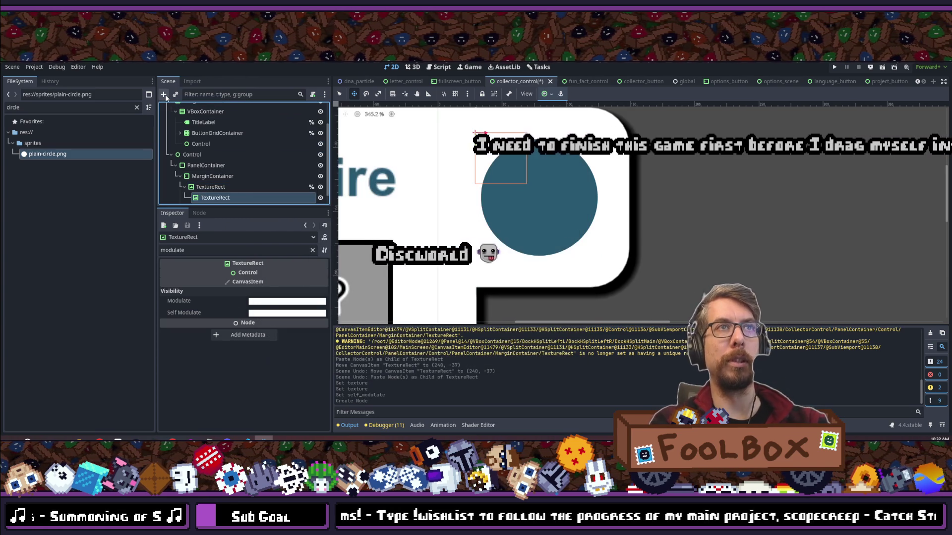
left_click(561, 94)
left_click(562, 135)
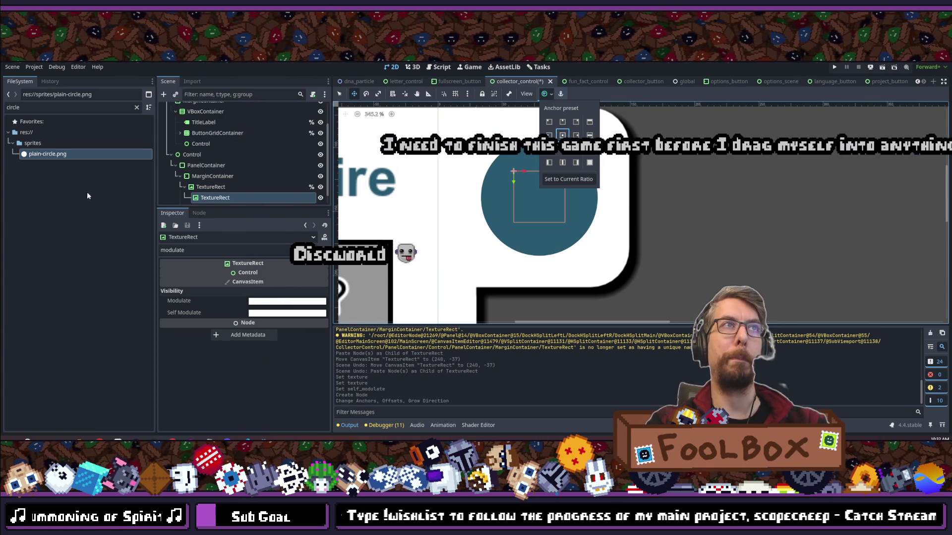
- Filter for 'basket' and apply basket.png to the inner TextureRect
double_click(42, 107)
type("basket")
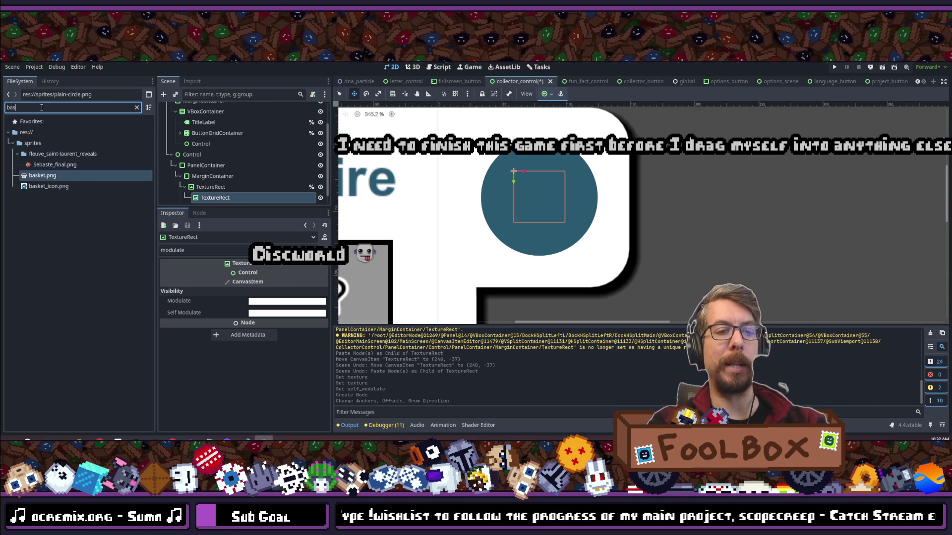
mouse_move(42, 154)
left_mouse_down()
mouse_move(213, 192)
mouse_move(74, 166)
mouse_move(51, 180)
mouse_move(43, 156)
mouse_move(215, 187)
left_mouse_up()
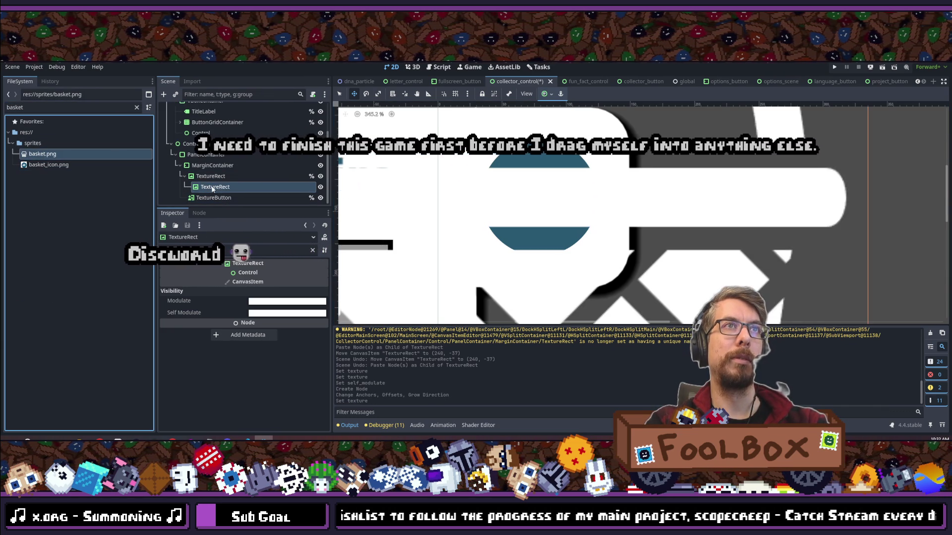
scroll(407, 207, "down", 3)
scroll(407, 207, "down", 3)
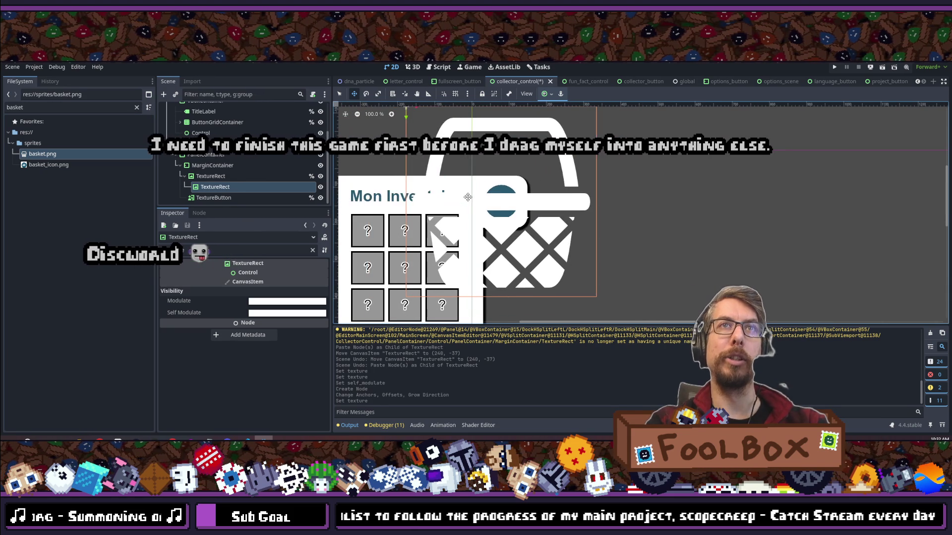
scroll(442, 237, "down", 4)
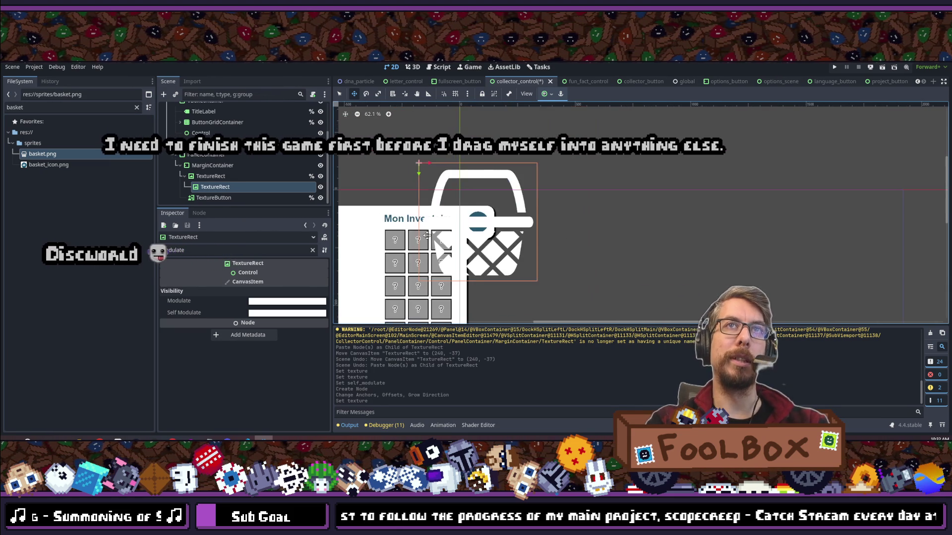
scroll(442, 237, "up", 3)
- Set the basket's Custom Minimum Size to 80 × 80 and reset its Size
left_click(212, 176)
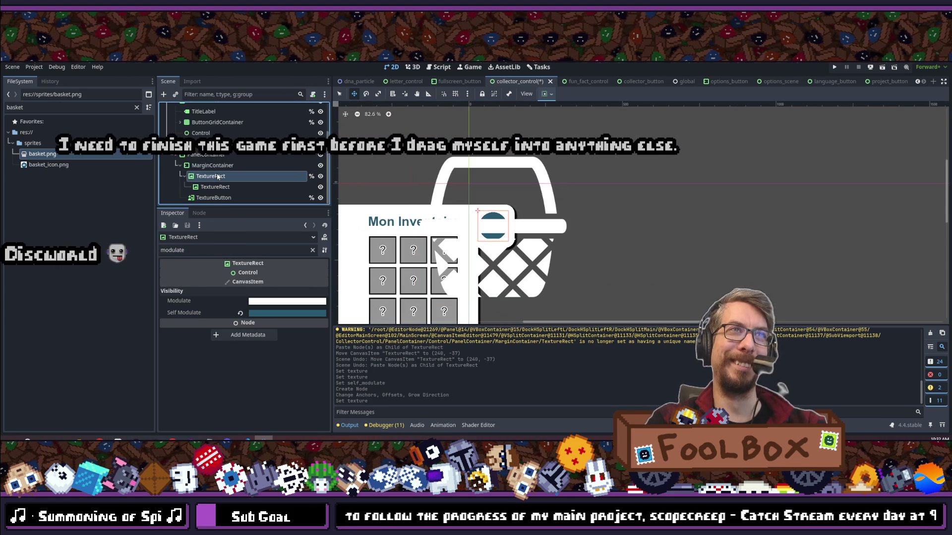
left_click(203, 251)
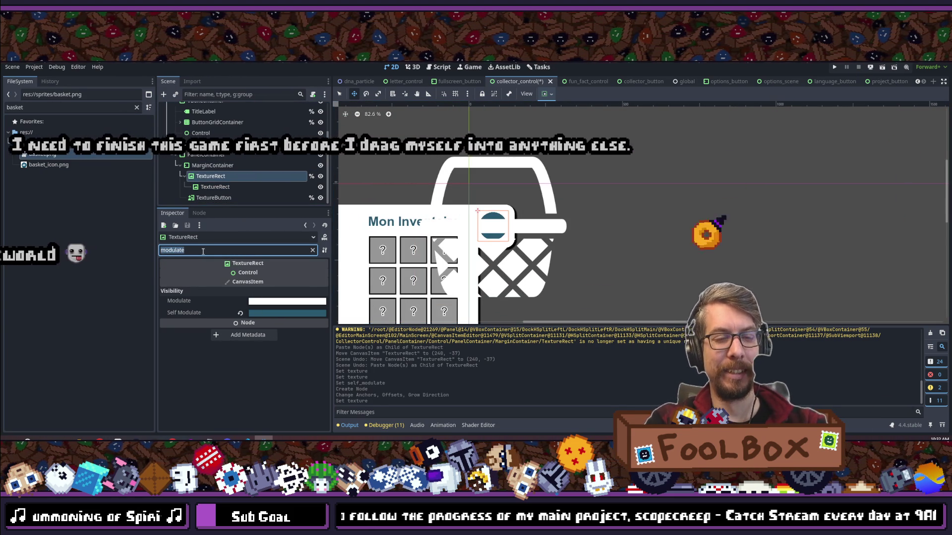
key("ctrl+a")
type("size")
left_click(213, 187)
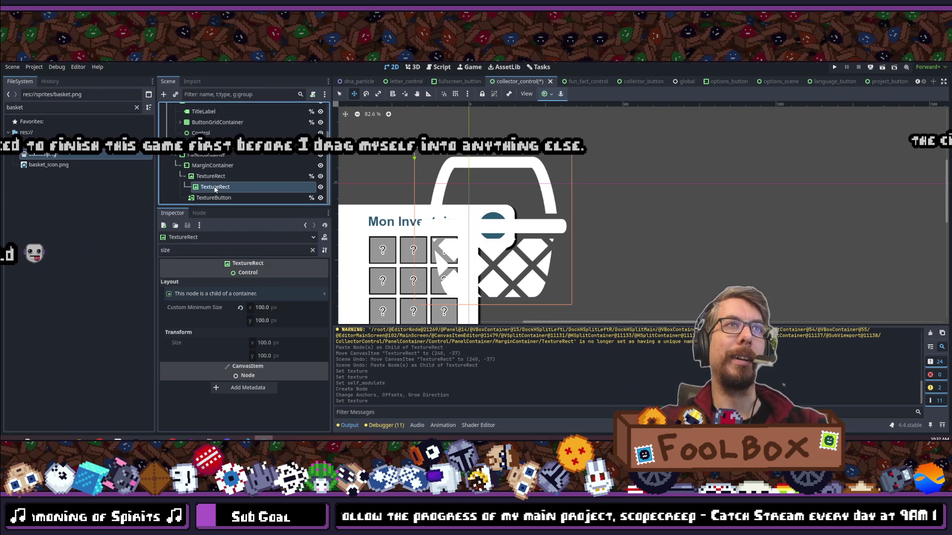
left_click(271, 308)
type("80")
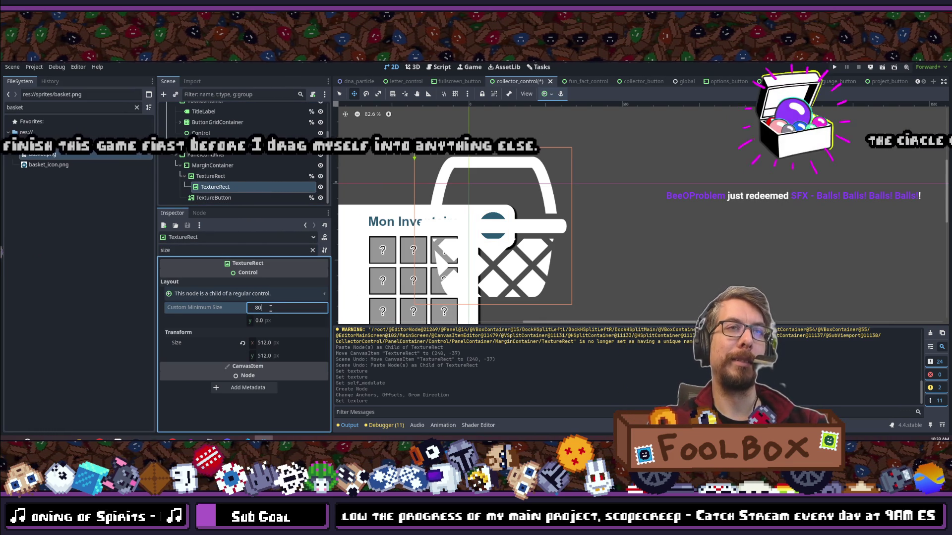
key("Tab")
type("80")
key("Tab")
left_click(246, 346)
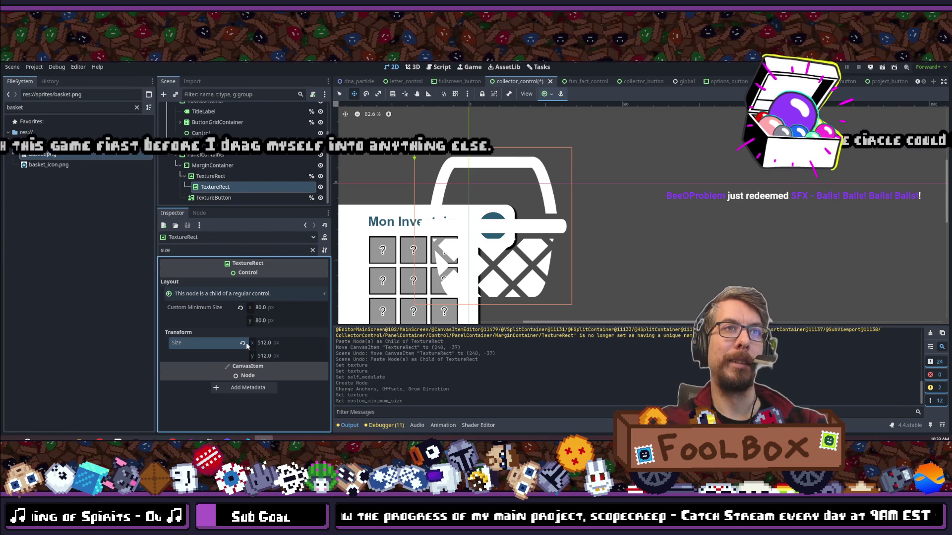
left_click(242, 345)
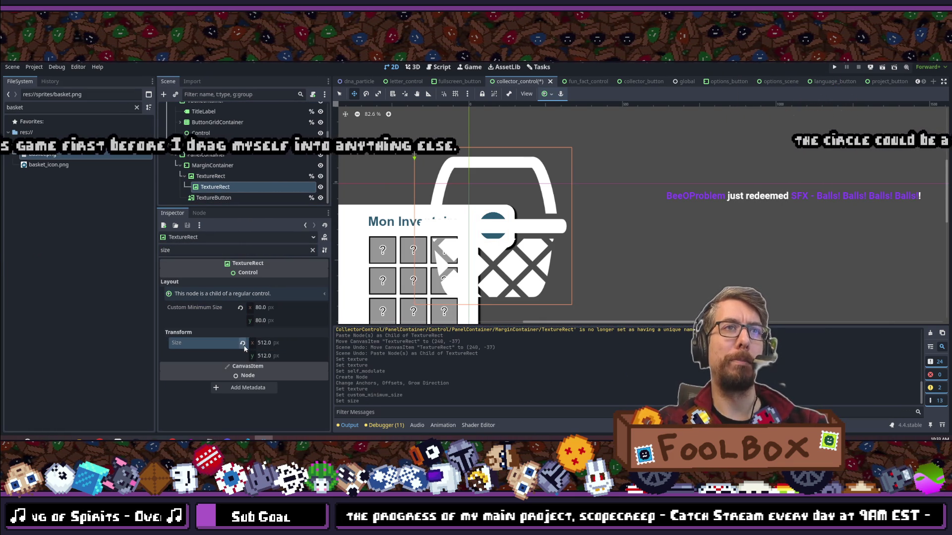
- Set Expand Mode to Ignore Size and reset the basket's Size to 80 × 80
left_click(313, 252)
left_click(280, 300)
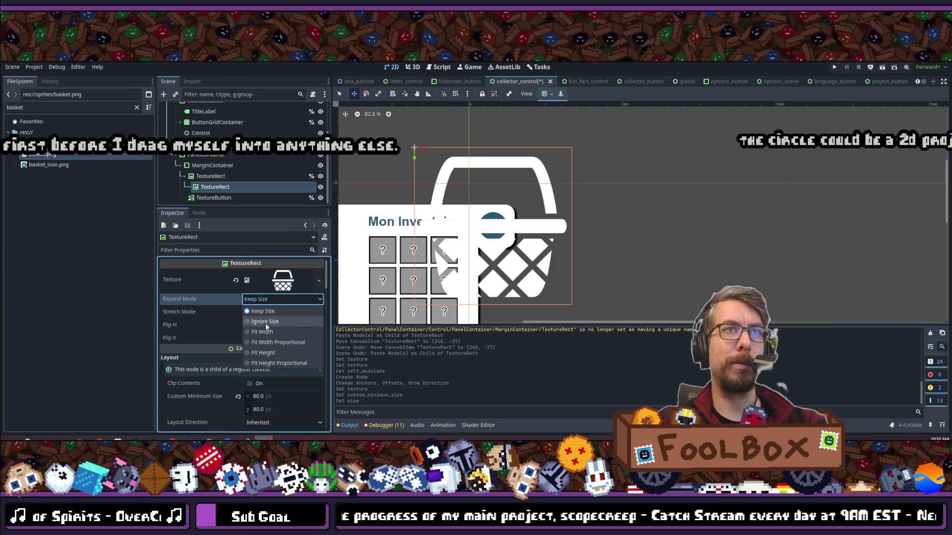
left_click(266, 322)
left_click(263, 250)
type("size")
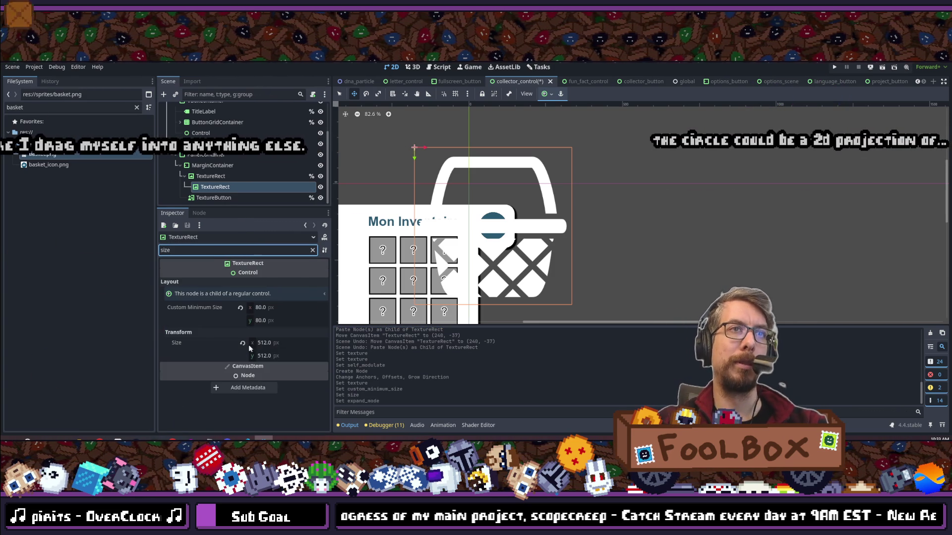
left_click(243, 343)
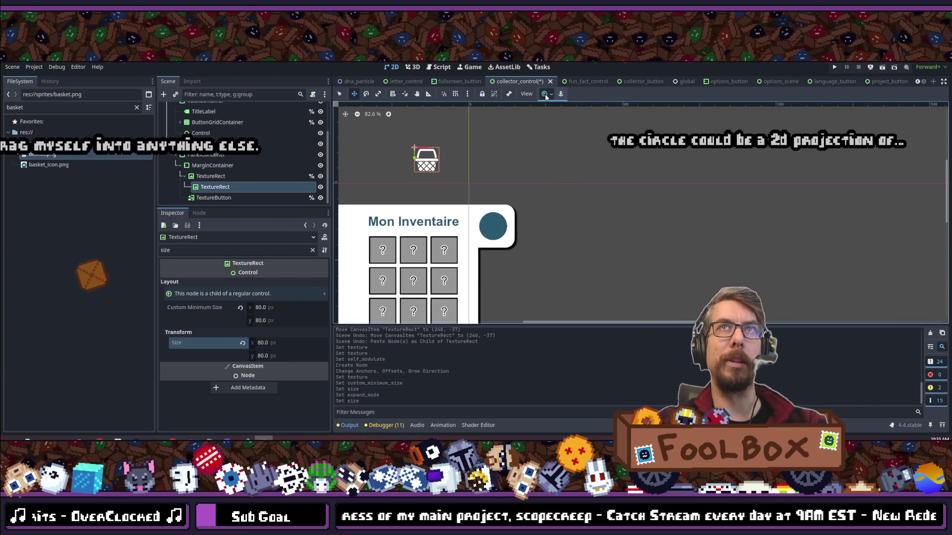
- Set the basket's Custom Minimum Size to 60 and reset its Size to 60 × 60
left_click(562, 138)
scroll(404, 141, "up", 6)
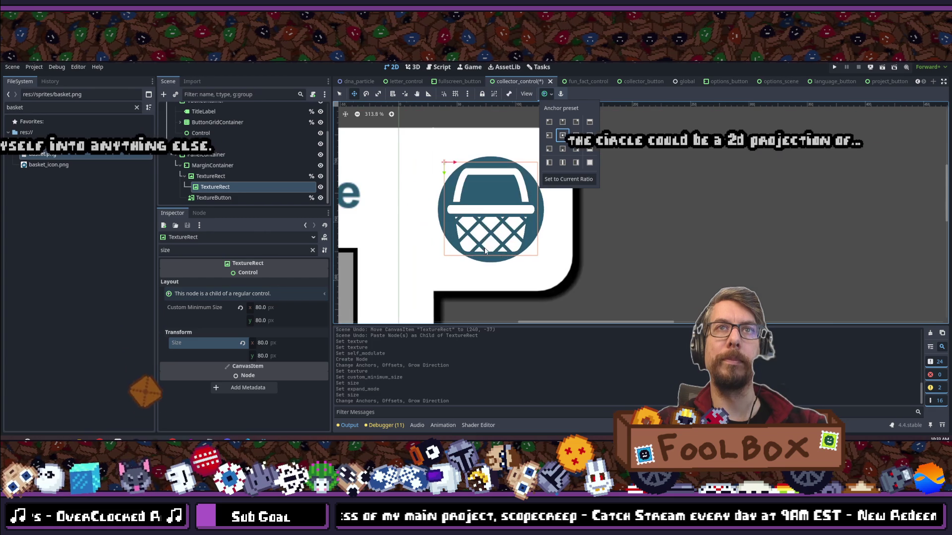
left_click(266, 307)
type("60")
key("Tab")
key("Tab")
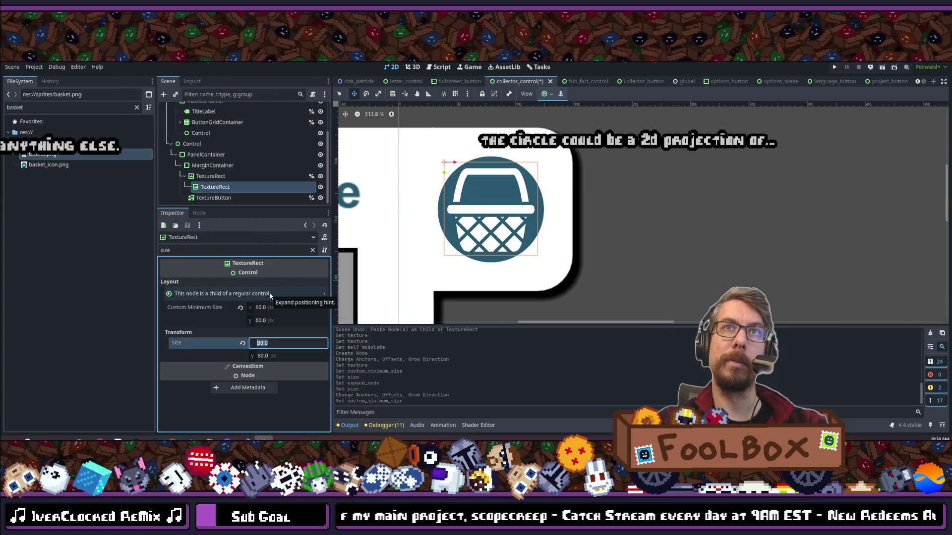
left_click(228, 190)
left_click(207, 251)
left_click(243, 344)
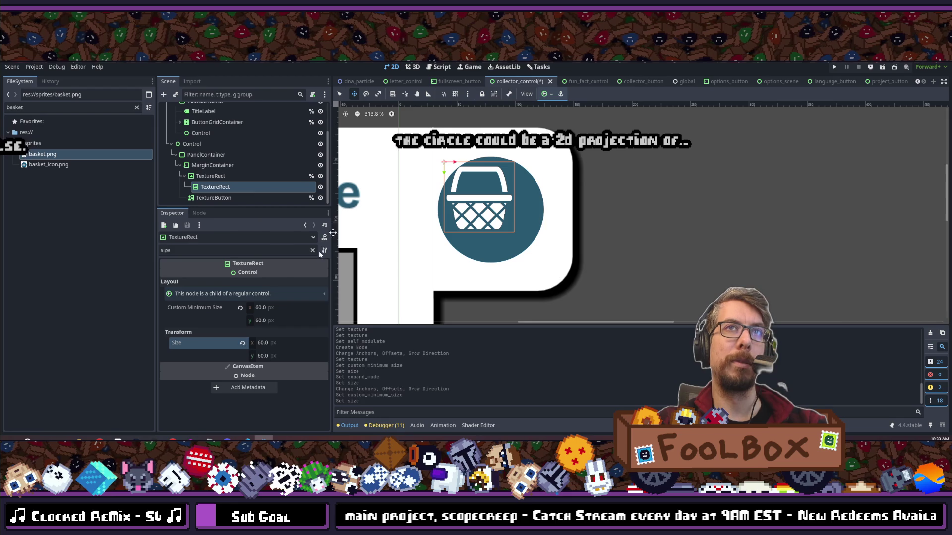
- Centre the basket in the teal circle with the Center anchor preset
left_click(562, 134)
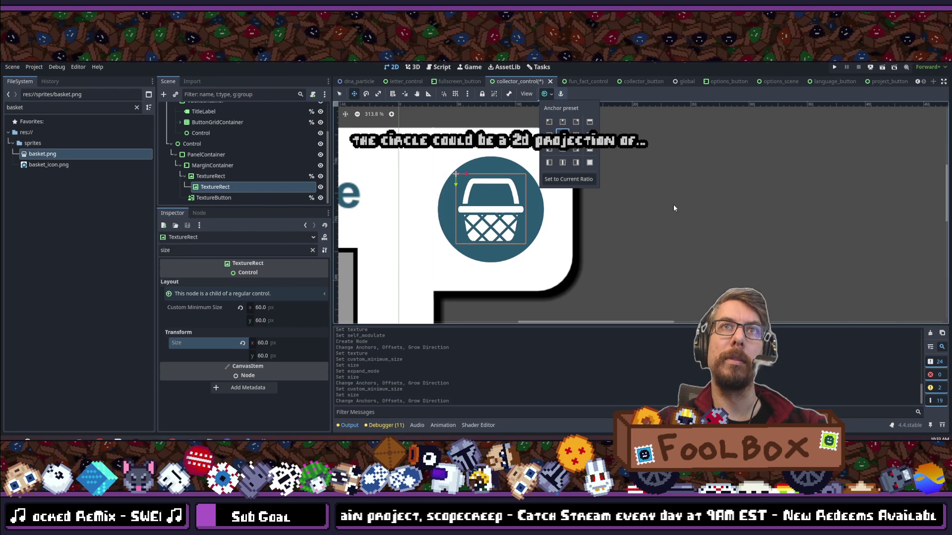
scroll(473, 301, "down", 3)
scroll(598, 240, "down", 5)
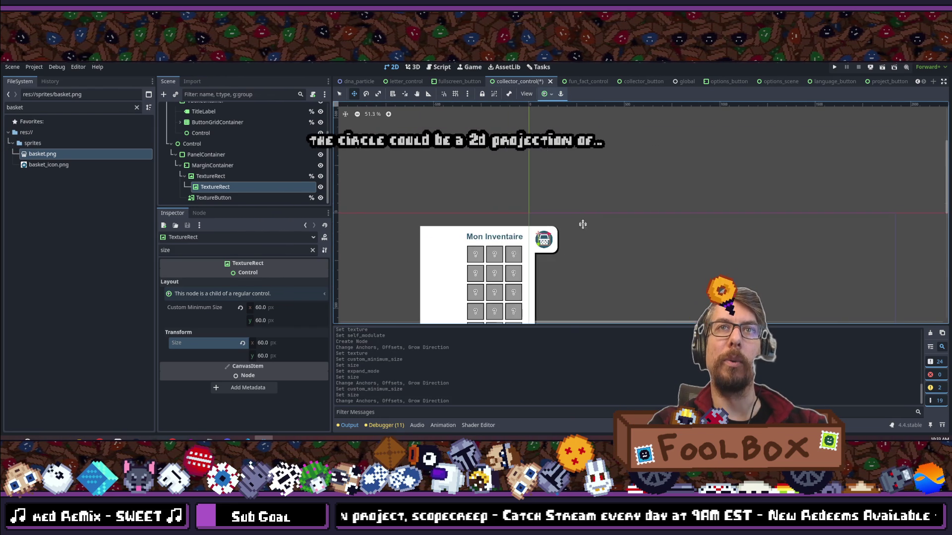
left_click_drag(590, 244, 506, 157)
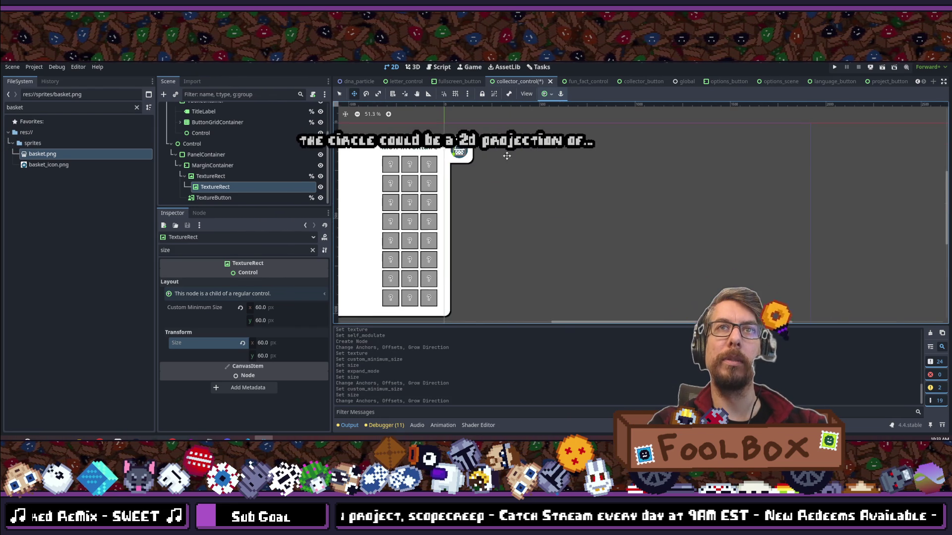
left_click(516, 199)
scroll(516, 199, "down", 2)
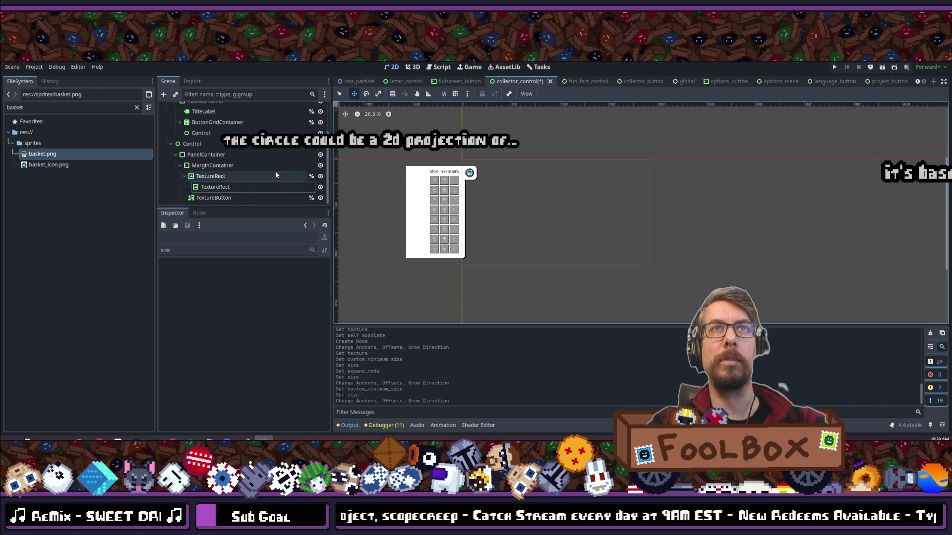
- Run the game with F5, hover the basket to open Mon Inventaire, then close the game
key("F5")
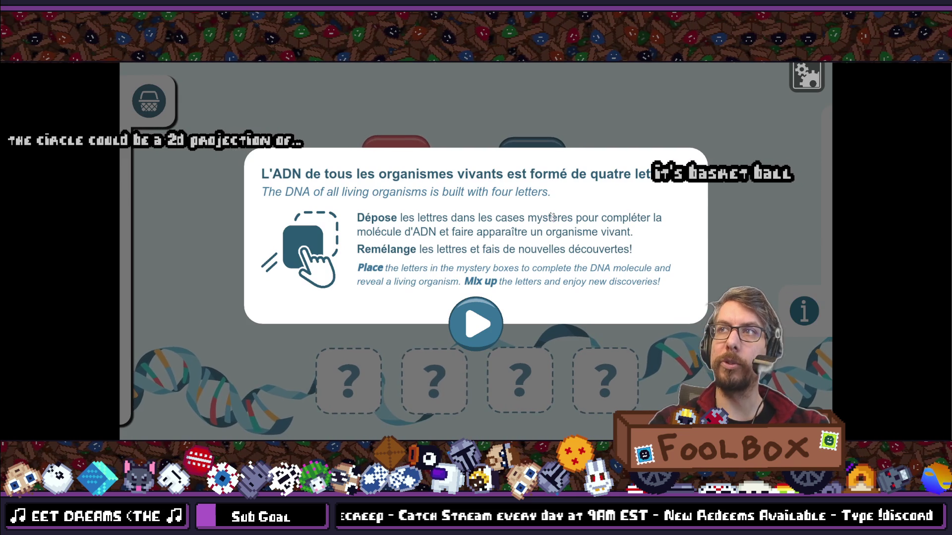
left_click(347, 212)
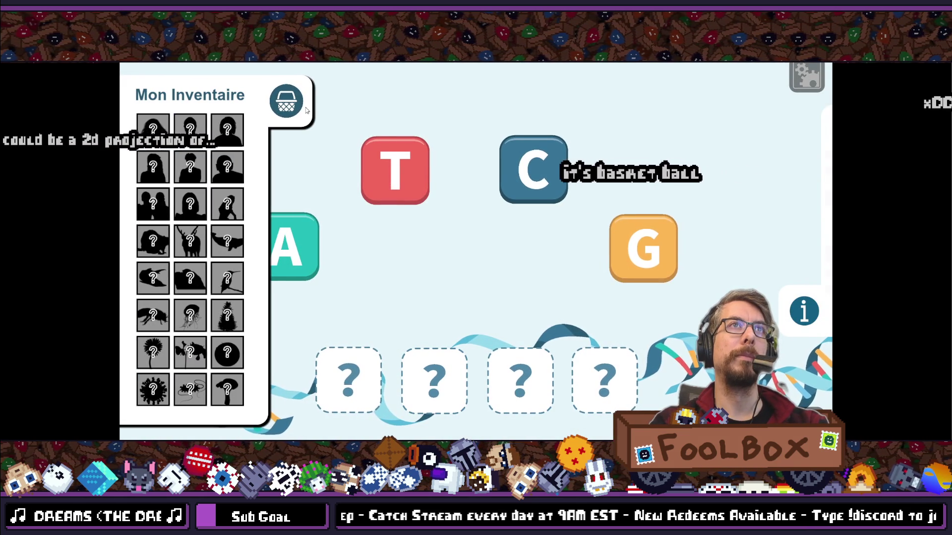
mouse_move(149, 102)
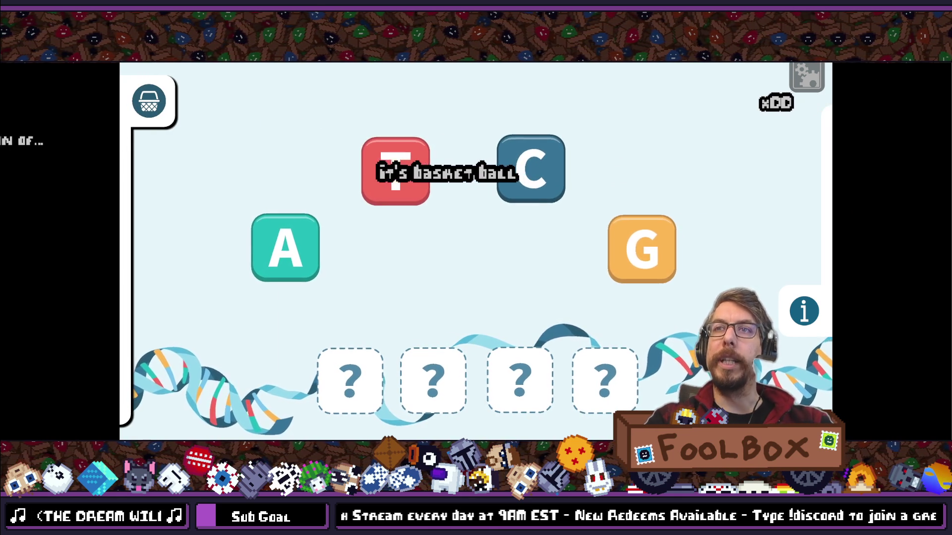
key("F11")
left_click(702, 115)
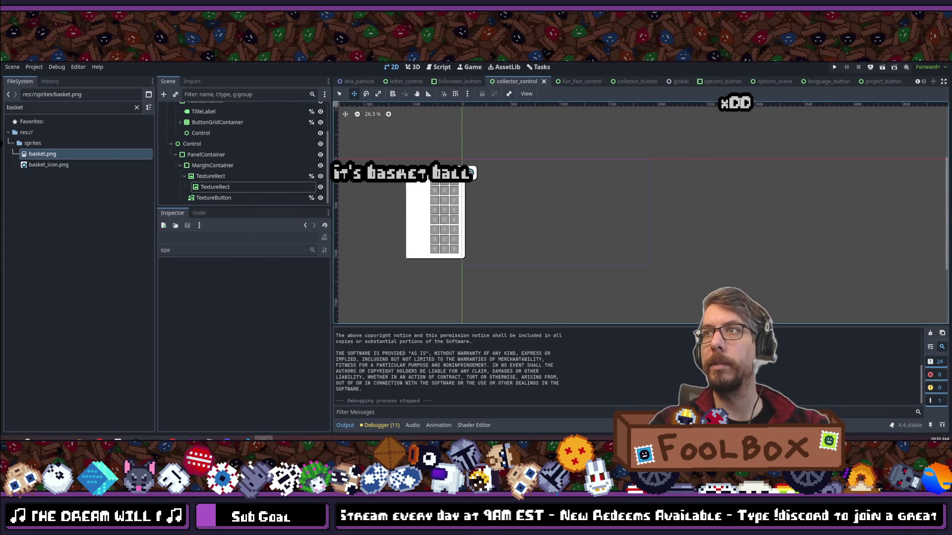
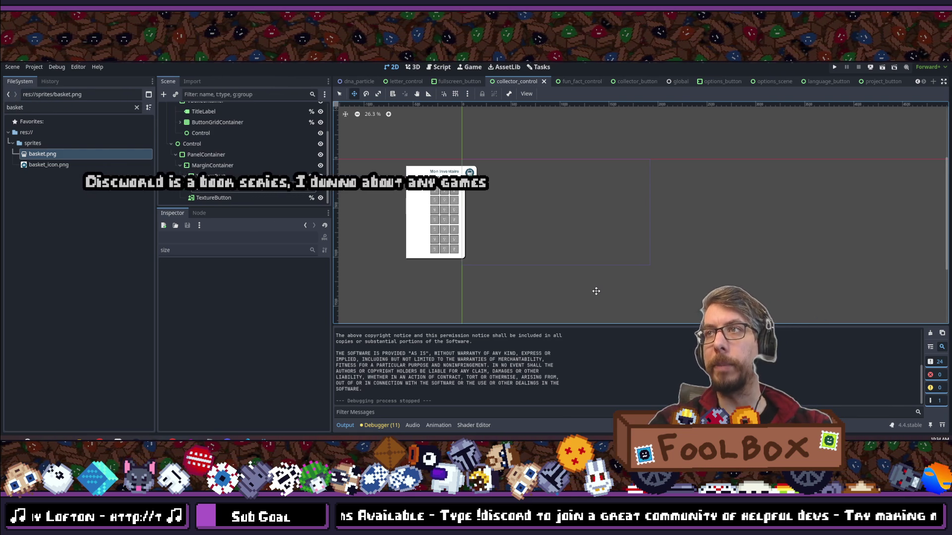
- Zoom in on the inventory panel and select the parent TextureRect behind the basket icon
scroll(447, 171, "up", 5)
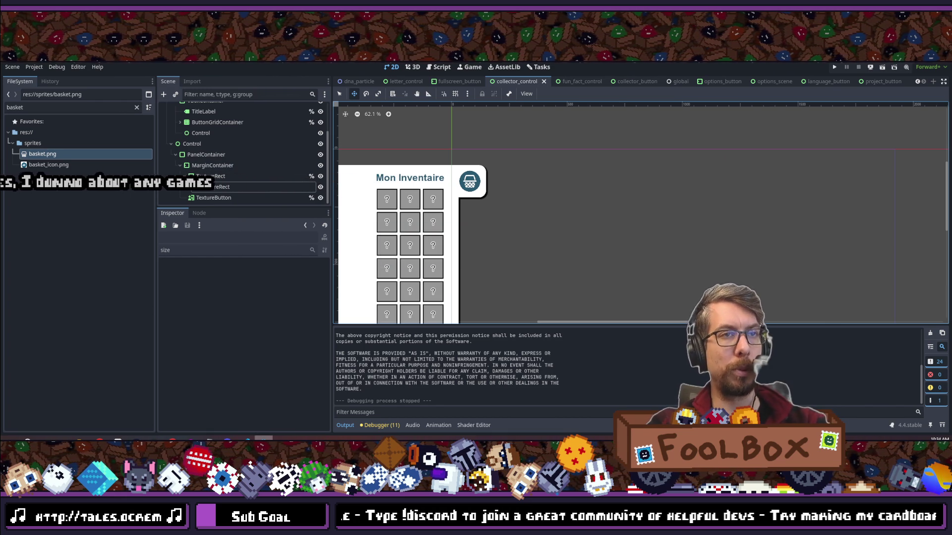
mouse_move(245, 439)
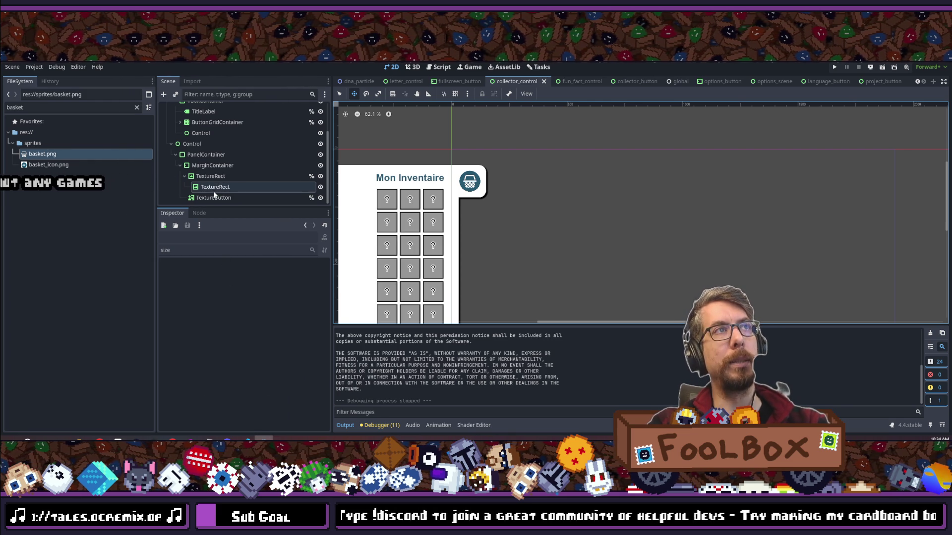
left_click(213, 176)
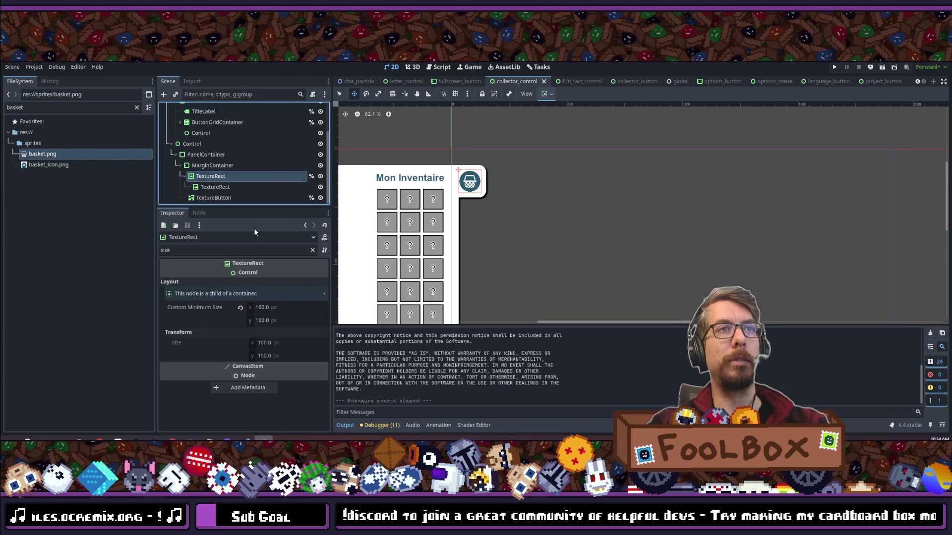
- Check the TextureRect's texture filter, then enable Mipmaps > Generate in basket.png's import settings
left_click(222, 240)
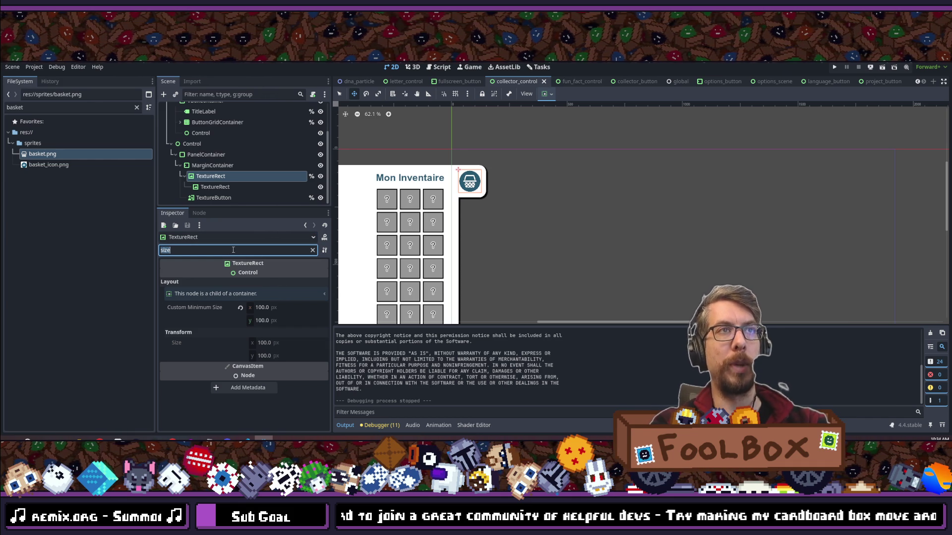
key("BackSpace")
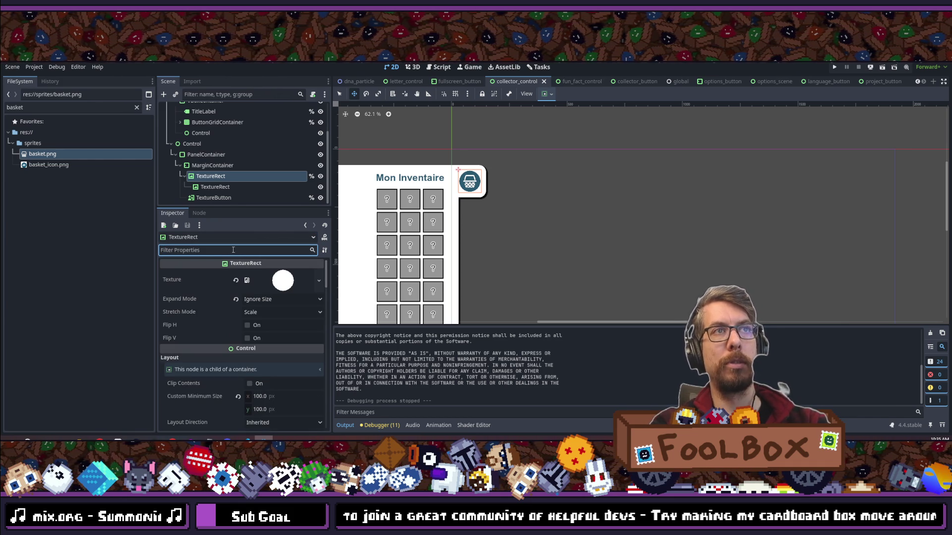
type("fil")
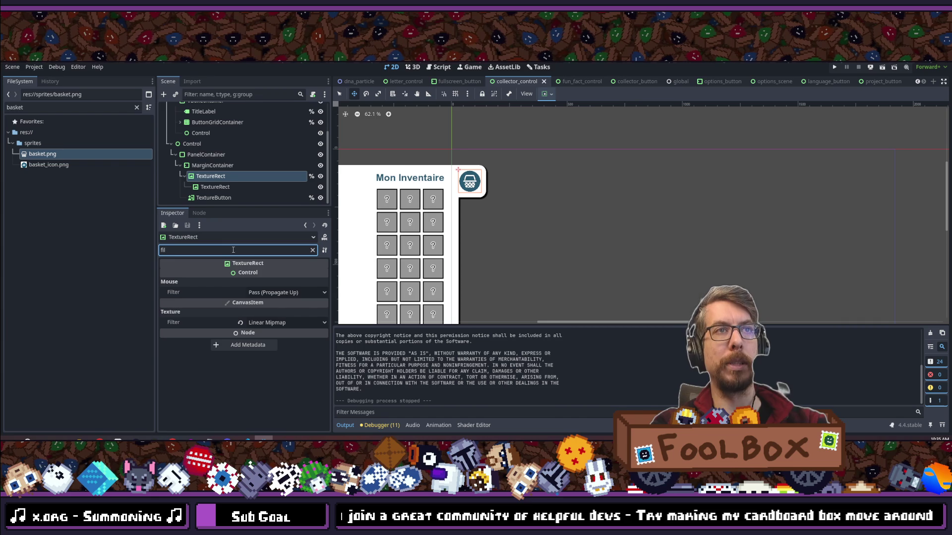
left_click(283, 323)
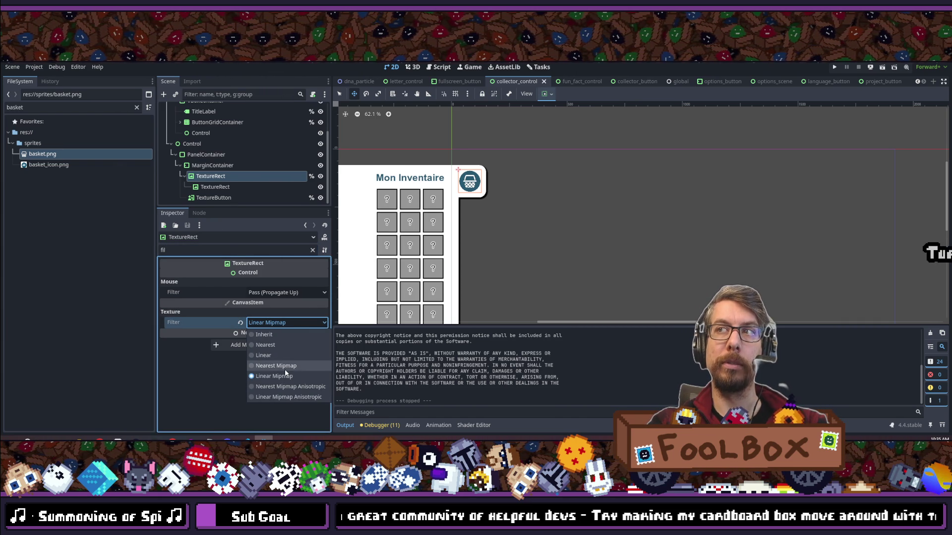
left_click(93, 187)
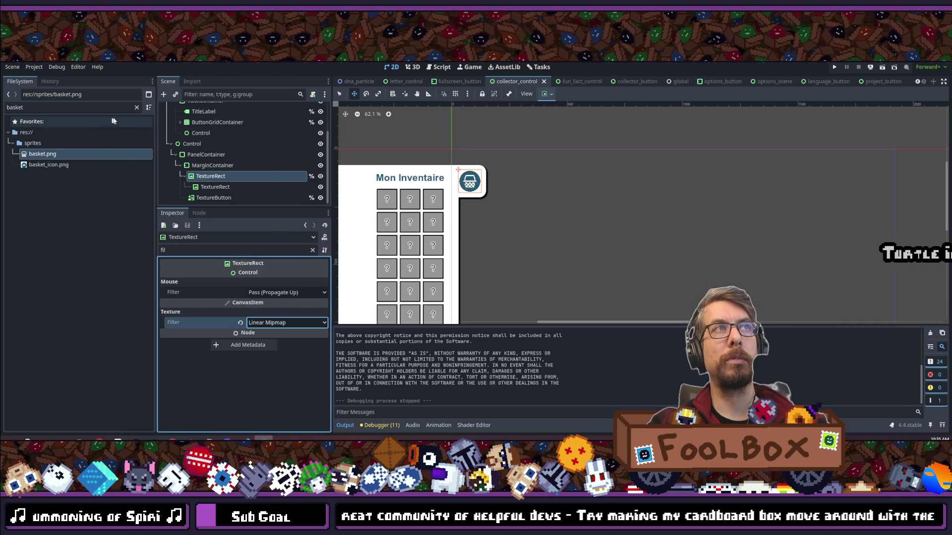
left_click(190, 82)
left_click(248, 178)
- Reimport basket.png, then turn on mipmaps for plain-circle.png and reimport it too
left_click(249, 199)
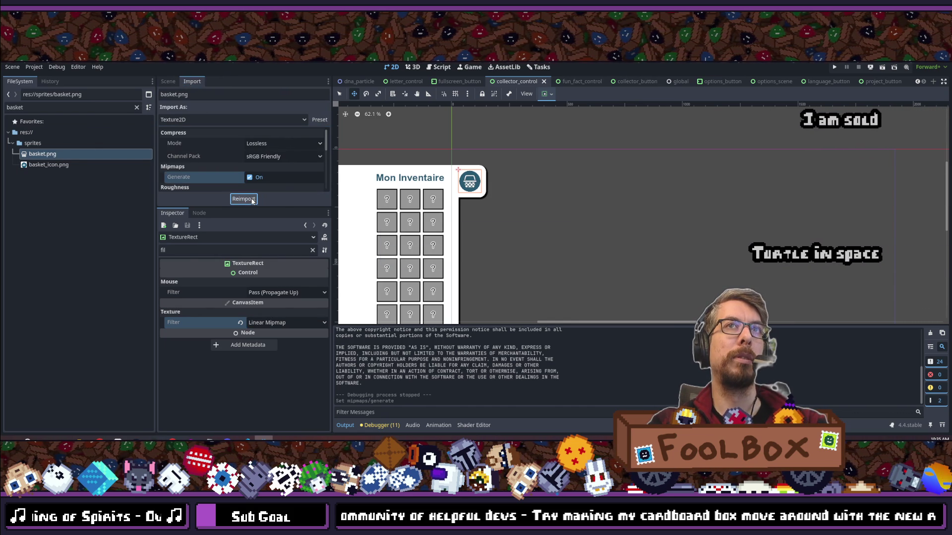
double_click(37, 108)
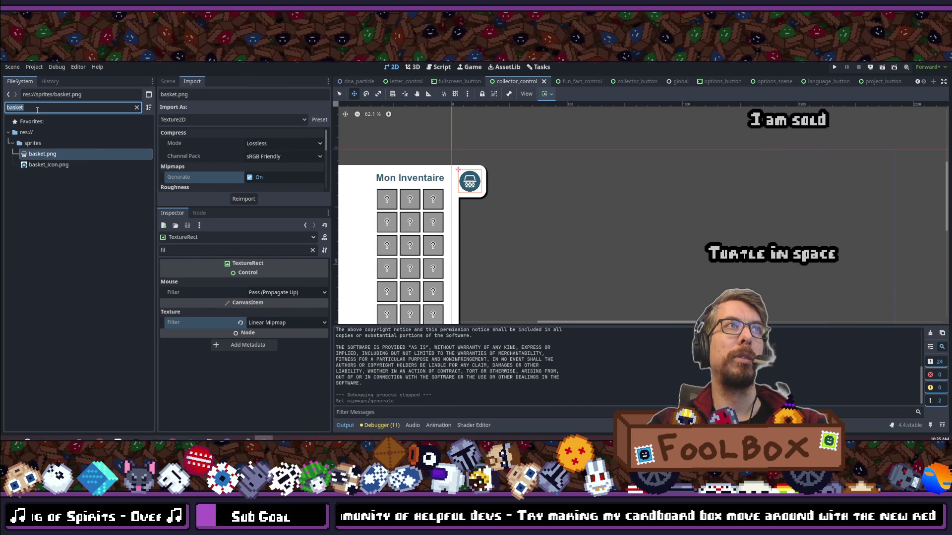
type("circle")
left_click(47, 154)
left_click(249, 179)
left_click(244, 199)
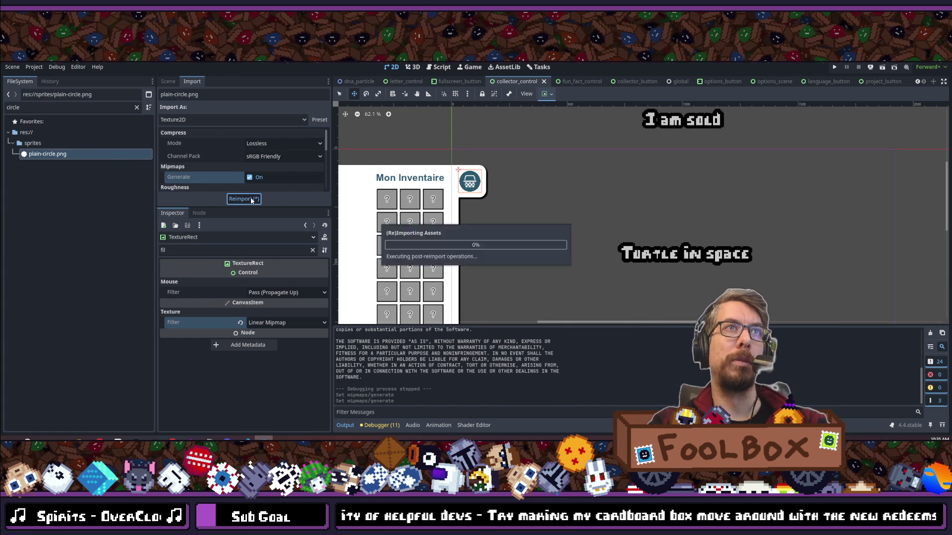
scroll(490, 189, "up", 6)
scroll(491, 189, "up", 20)
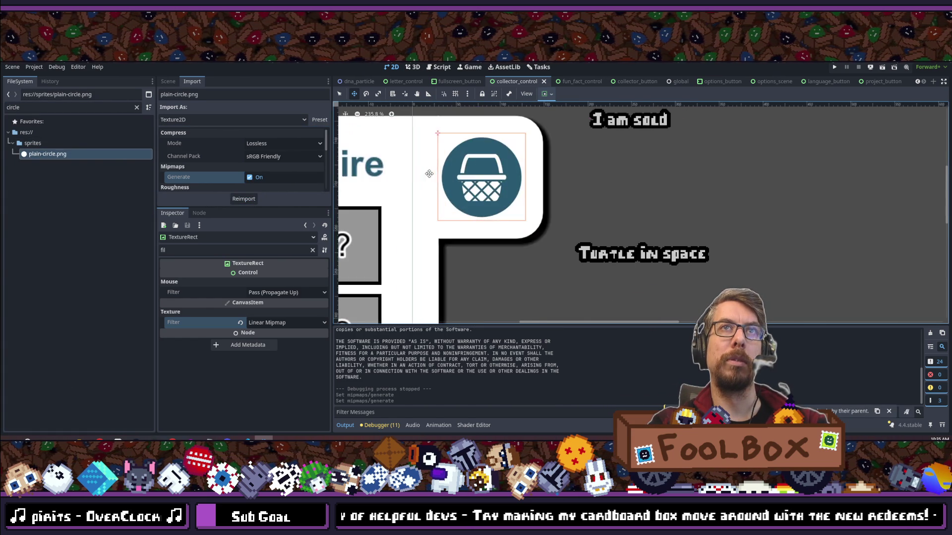
scroll(491, 186, "up", 8)
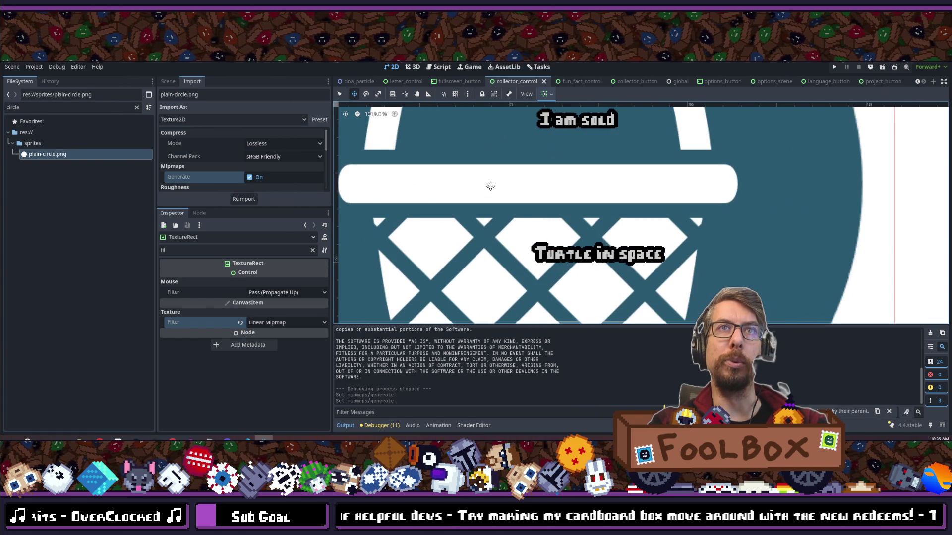
scroll(508, 239, "down", 15)
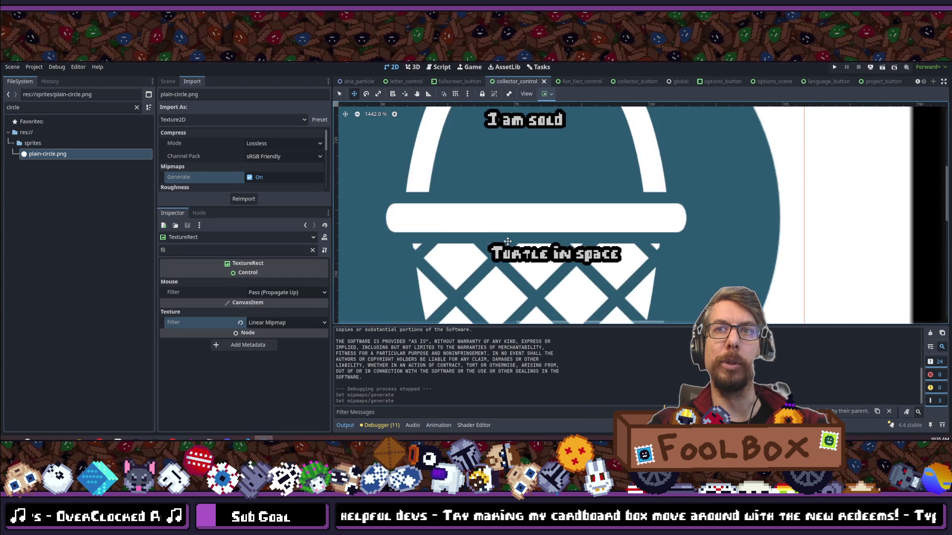
scroll(509, 211, "down", 5)
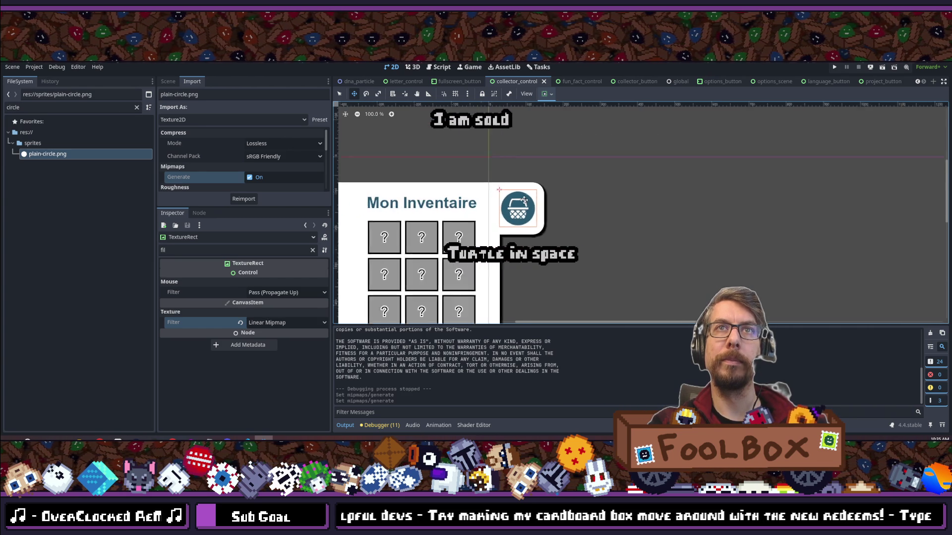
scroll(526, 205, "up", 1)
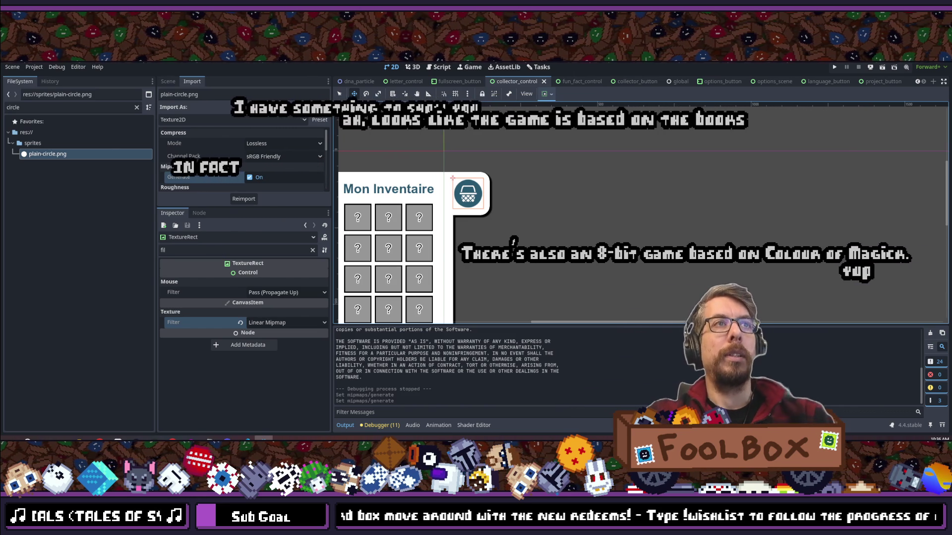
- Clear the property and file filters, enlarge the import panel, and open the fun fact panel scene
left_click(312, 250)
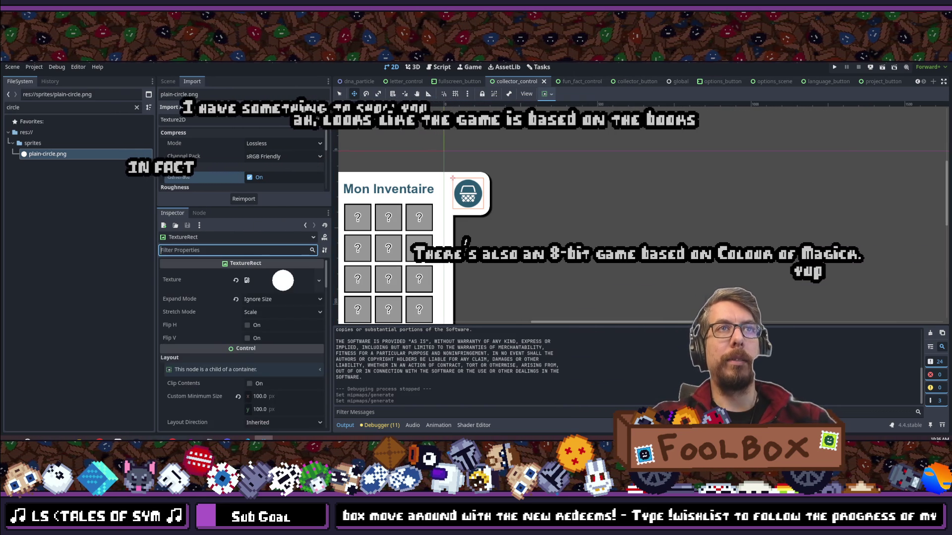
left_click(218, 206)
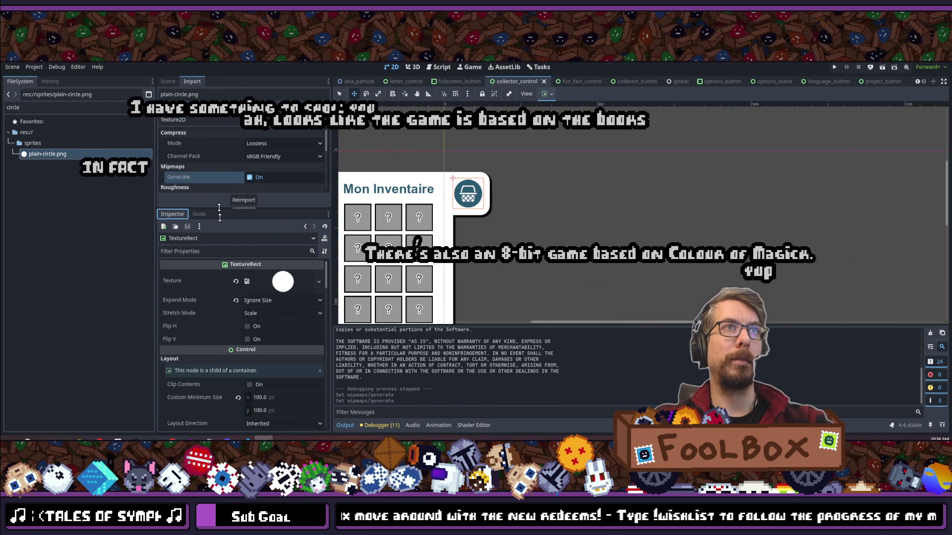
left_click_drag(218, 206, 218, 246)
left_click(147, 107)
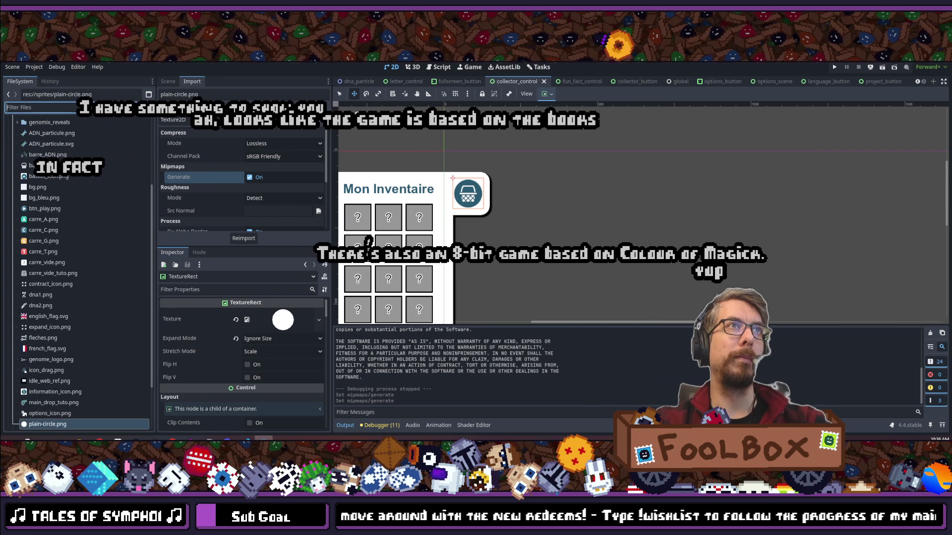
scroll(575, 235, "down", 5)
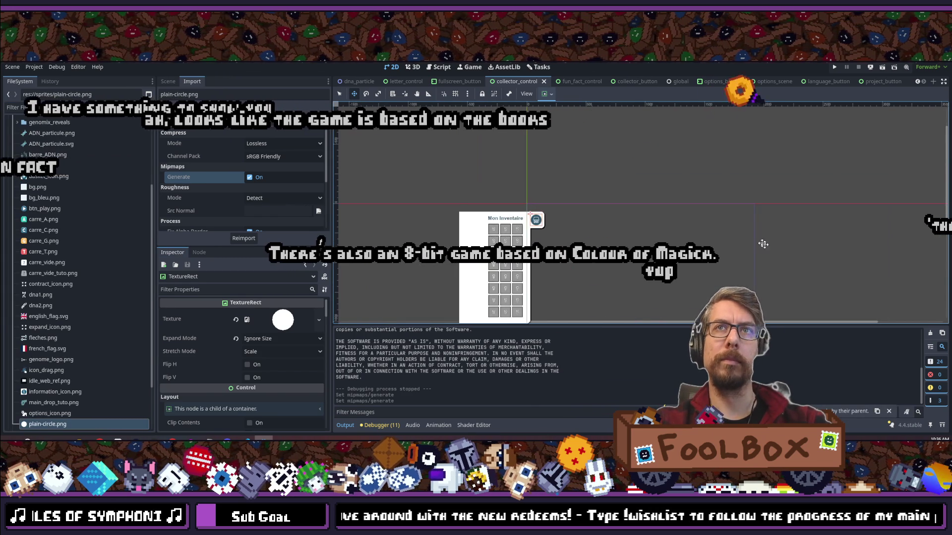
scroll(616, 153, "down", 2)
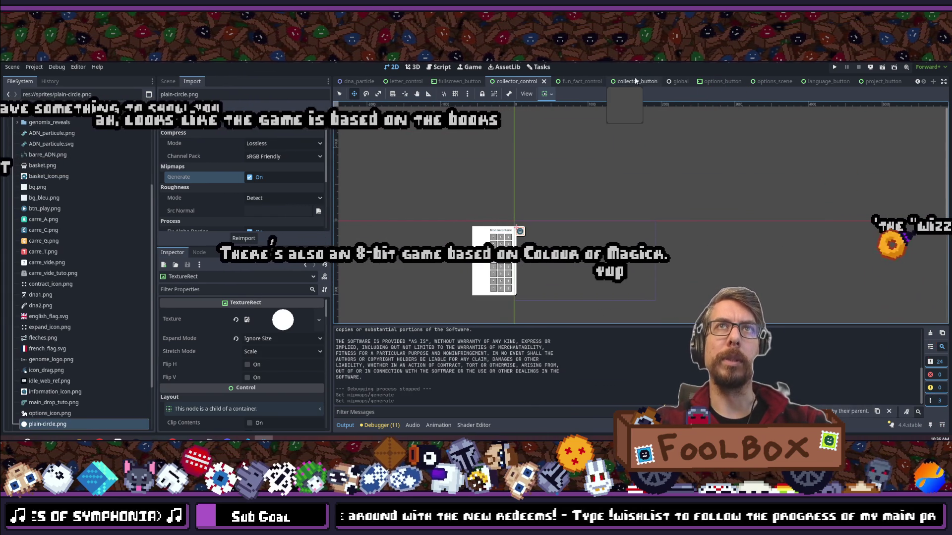
left_click(575, 82)
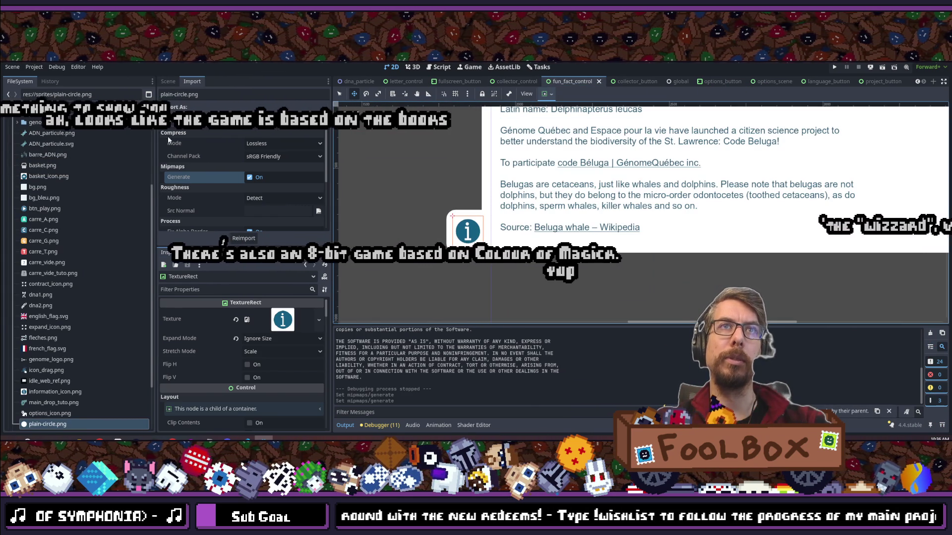
- Drag plain-circle.png onto the fun fact TextureRect's Texture, replacing the info icon
scroll(456, 232, "up", 2)
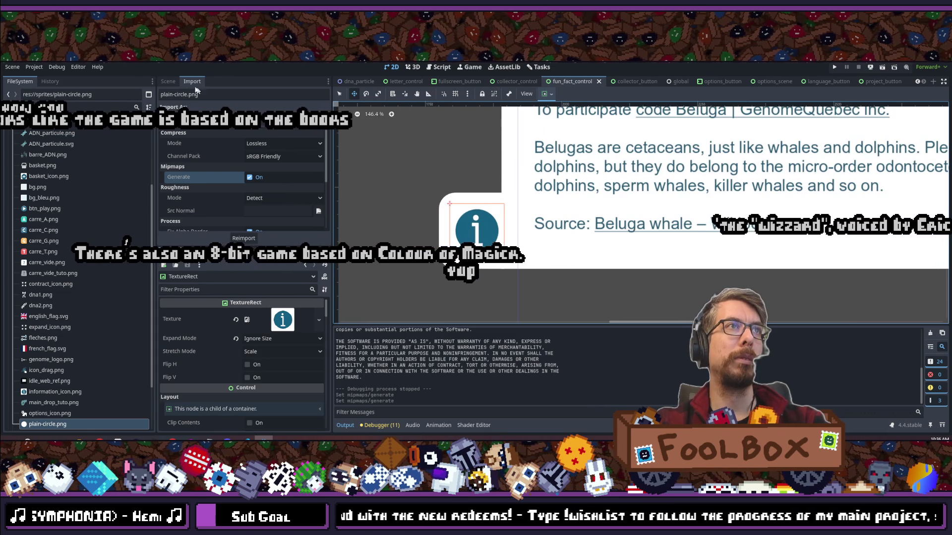
left_click(168, 81)
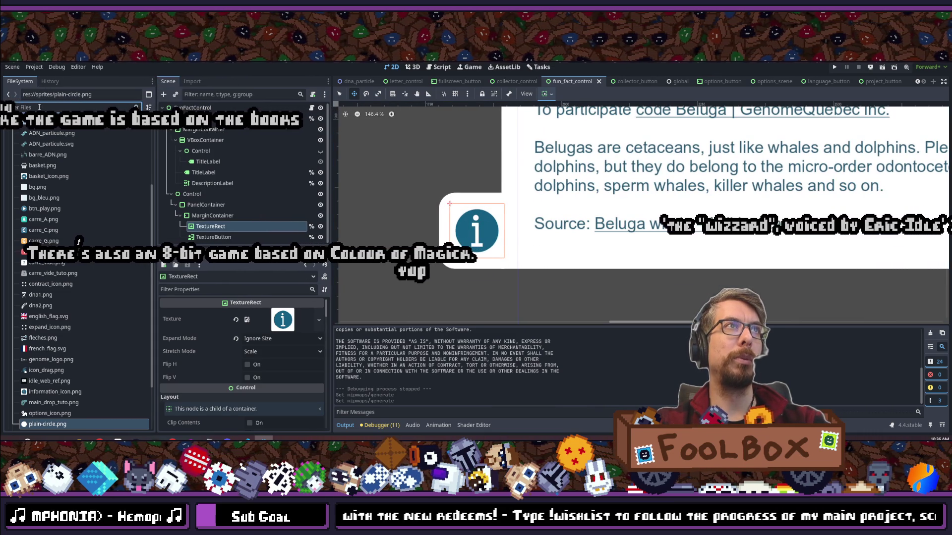
type("circle")
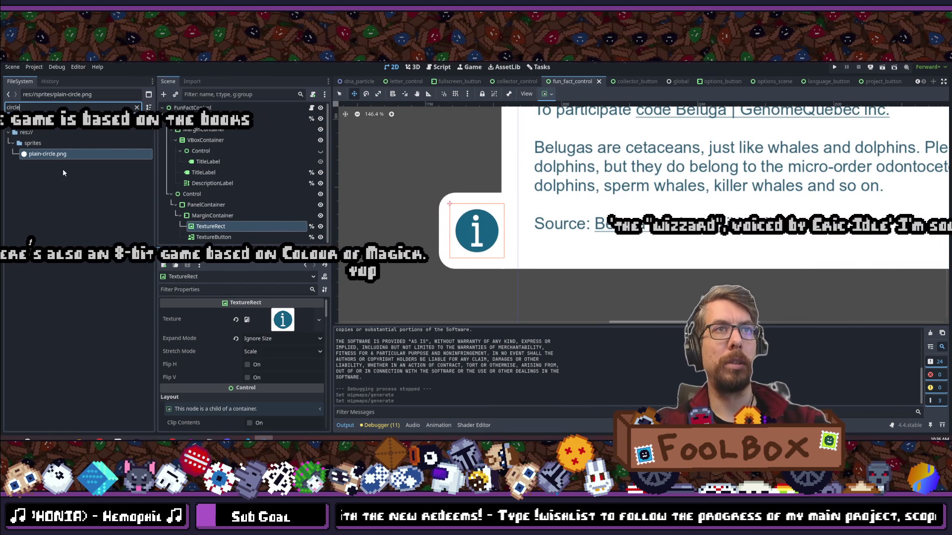
left_click_drag(47, 154, 214, 227)
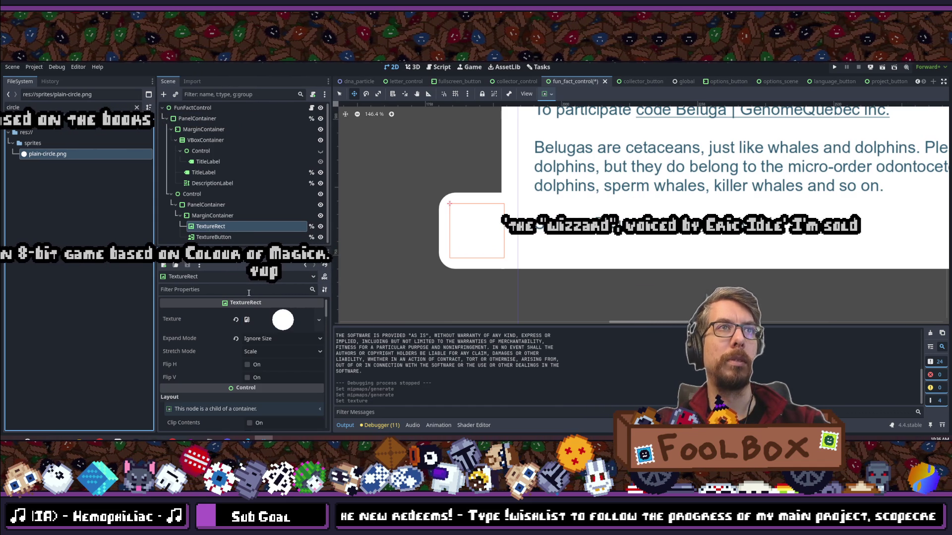
scroll(516, 161, "up", 5)
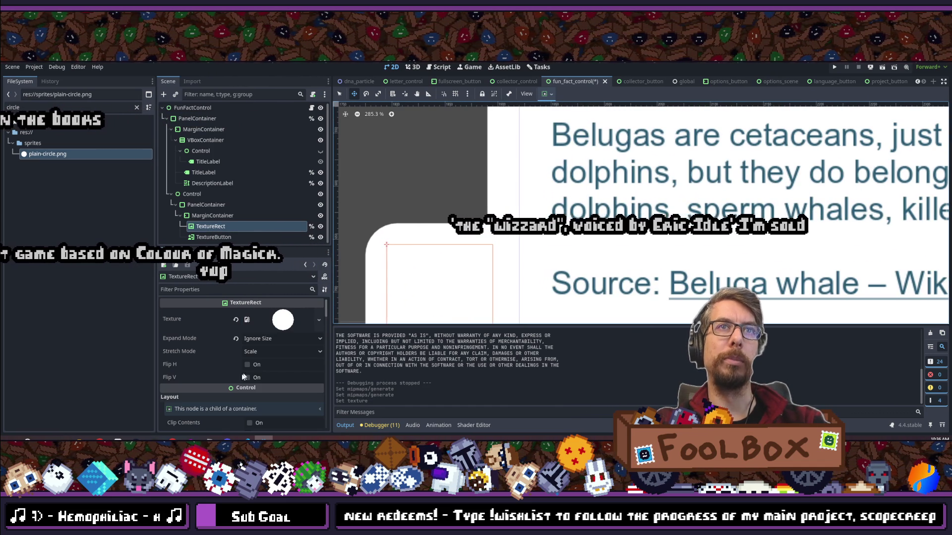
- Eyedrop the panel text's dark teal 2a5a72 into the TextureRect's Self Modulate colour
left_click(218, 289)
type("self")
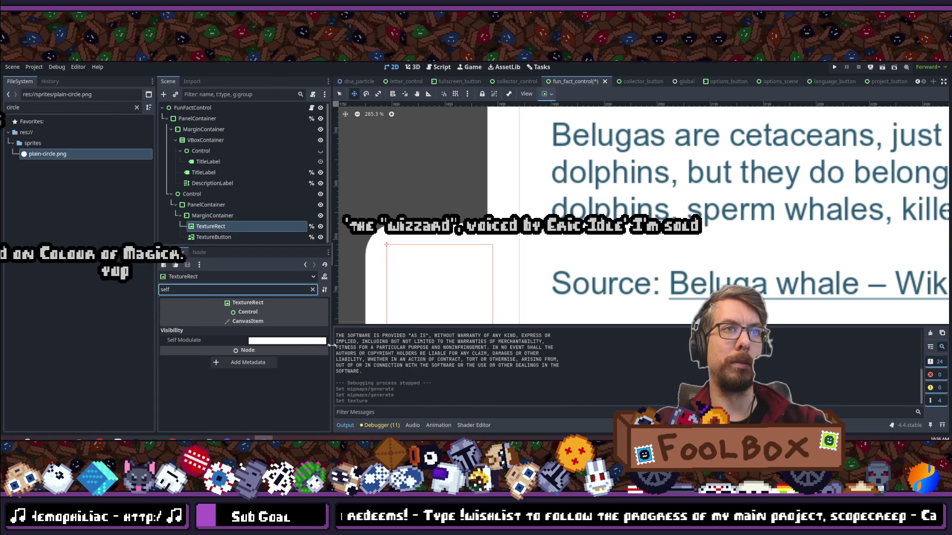
left_click(320, 341)
left_click(239, 224)
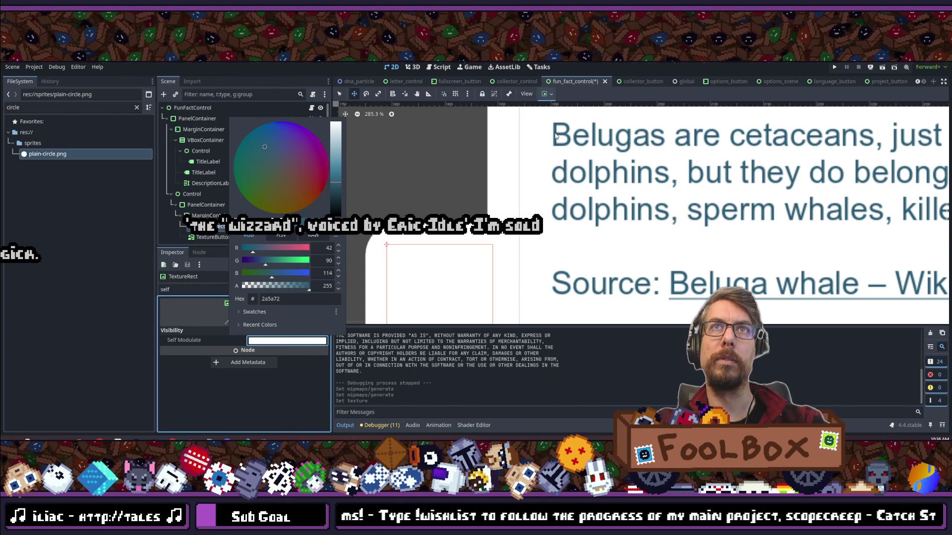
left_click(549, 140)
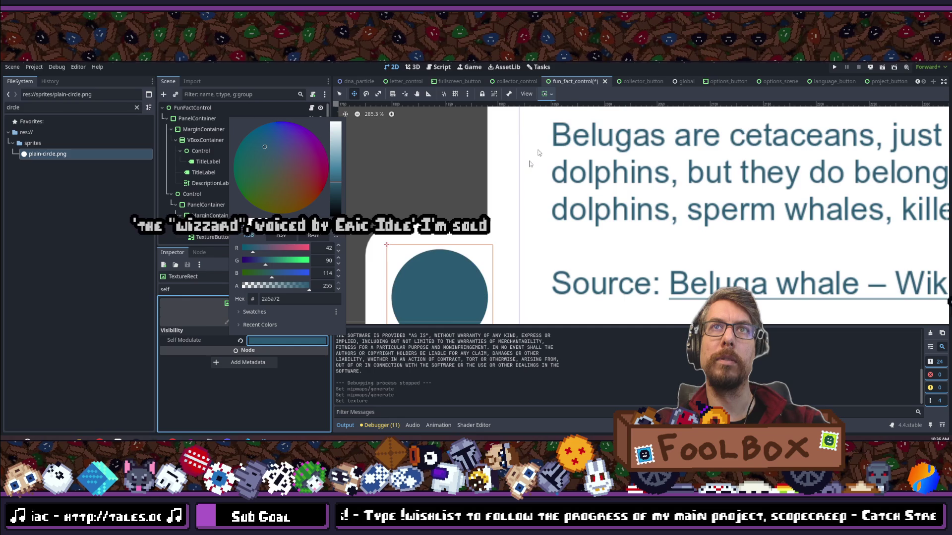
scroll(549, 141, "down", 6)
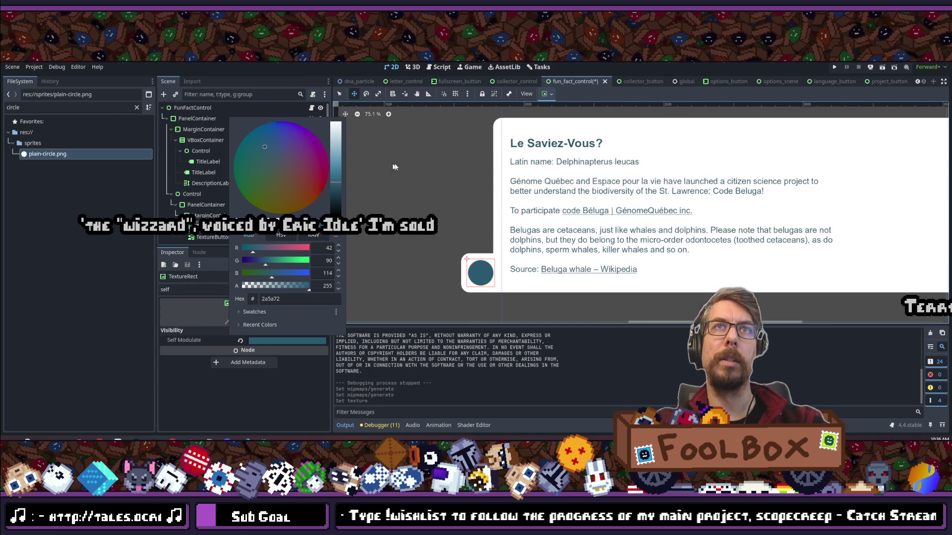
scroll(514, 139, "up", 10)
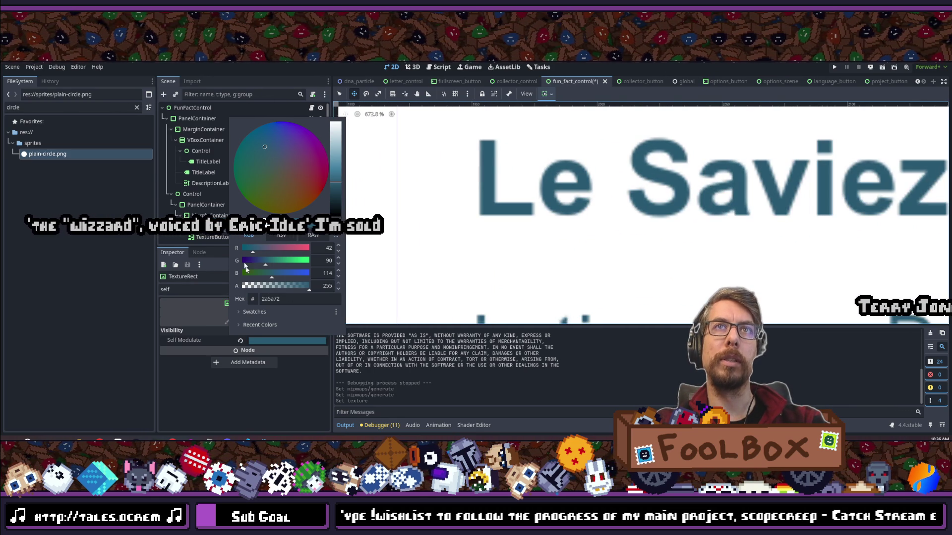
left_click(240, 224)
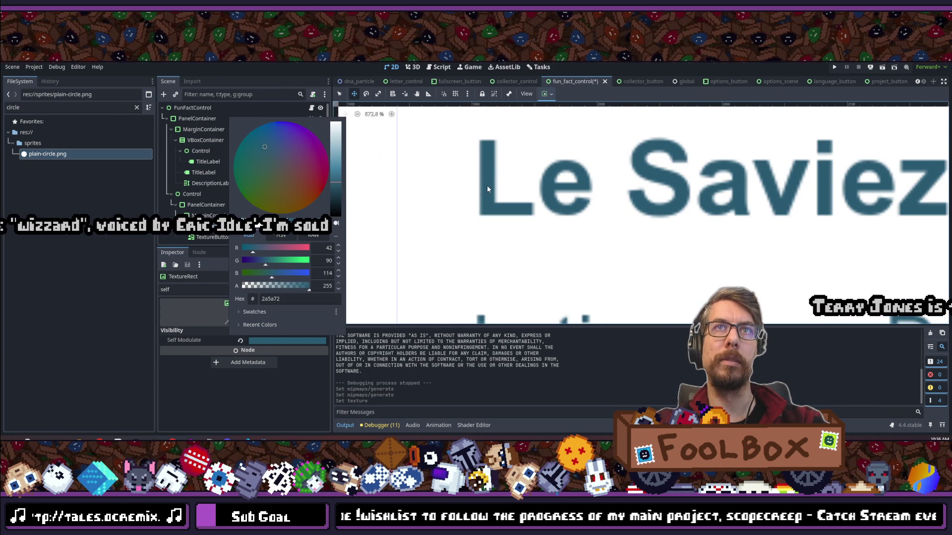
scroll(428, 229, "down", 8)
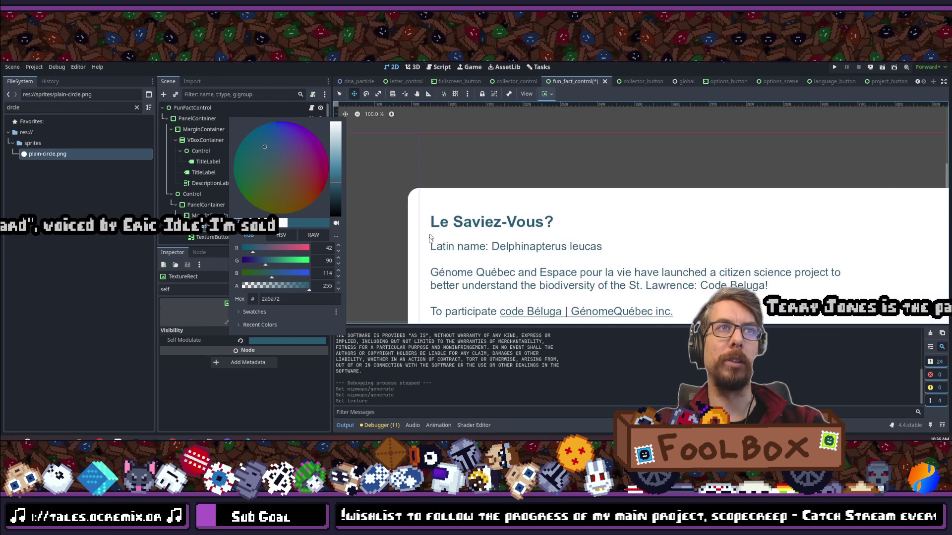
scroll(430, 237, "down", 2)
left_click(433, 263)
scroll(455, 197, "up", 6)
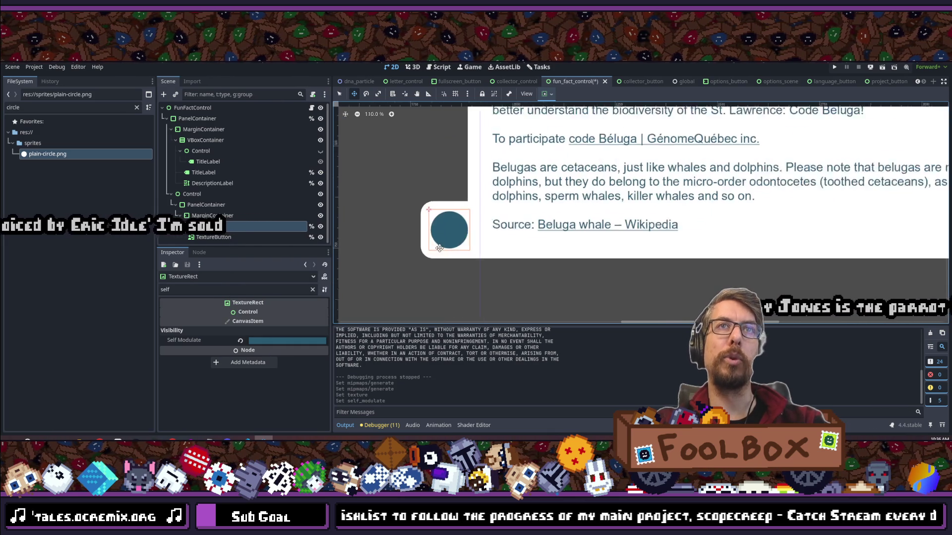
scroll(484, 179, "up", 1)
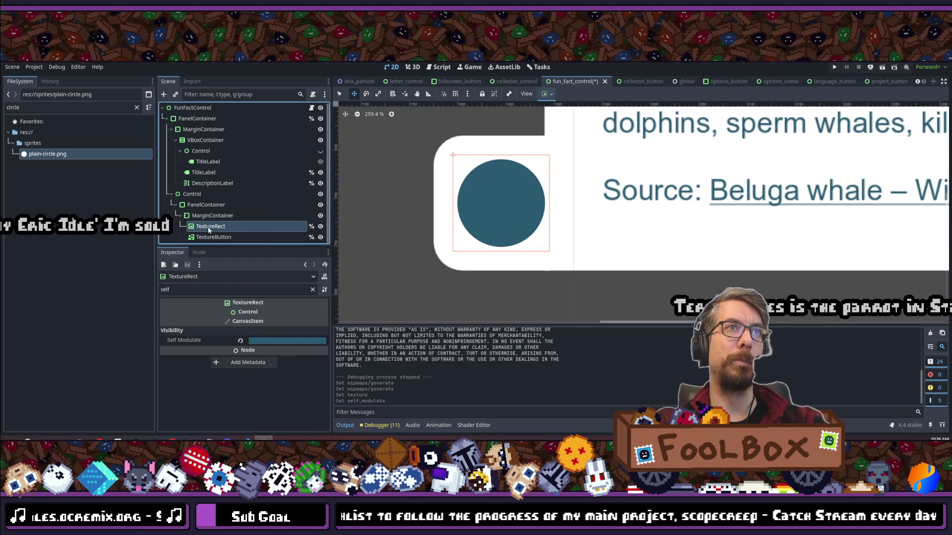
- Add a Label child under the circle TextureRect and apply the Center anchor preset
left_click(167, 99)
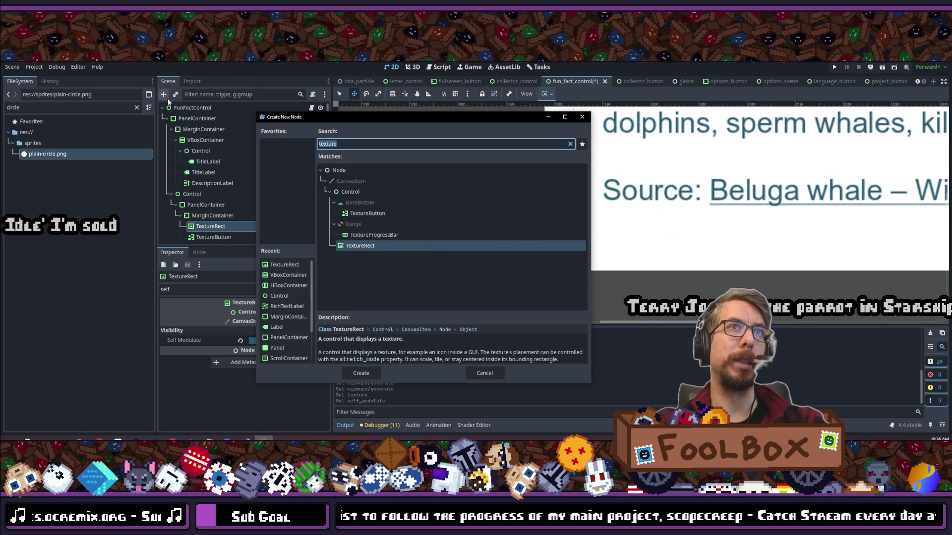
type("label")
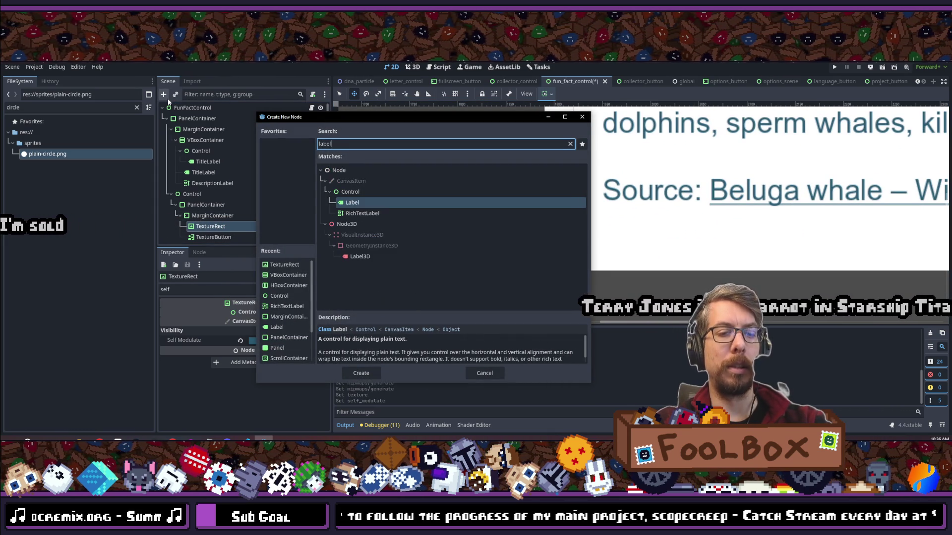
key("Return")
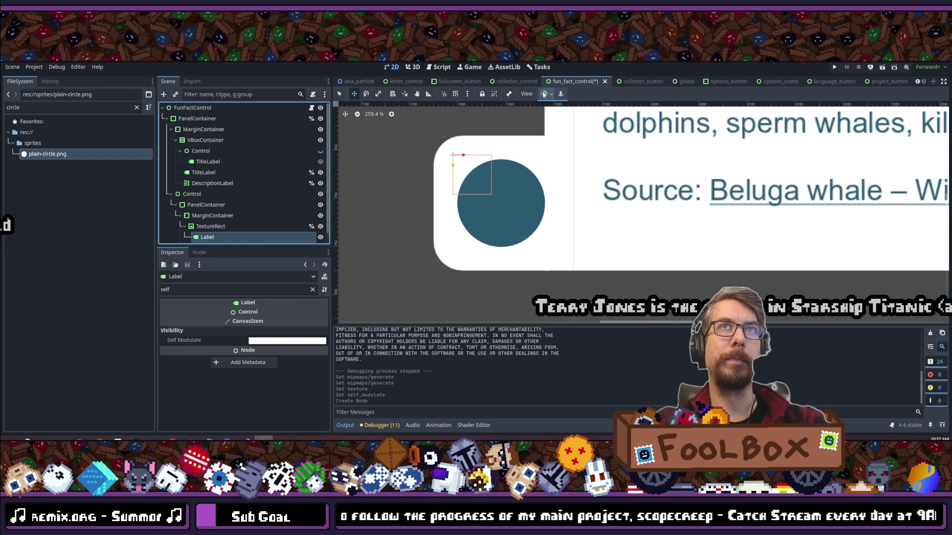
left_click(544, 94)
left_click(563, 136)
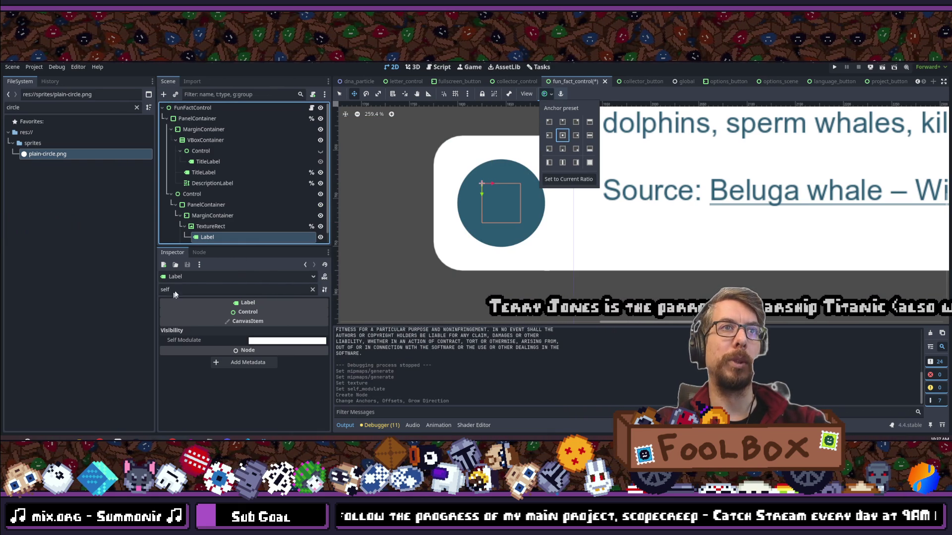
left_click(306, 291)
left_click(312, 290)
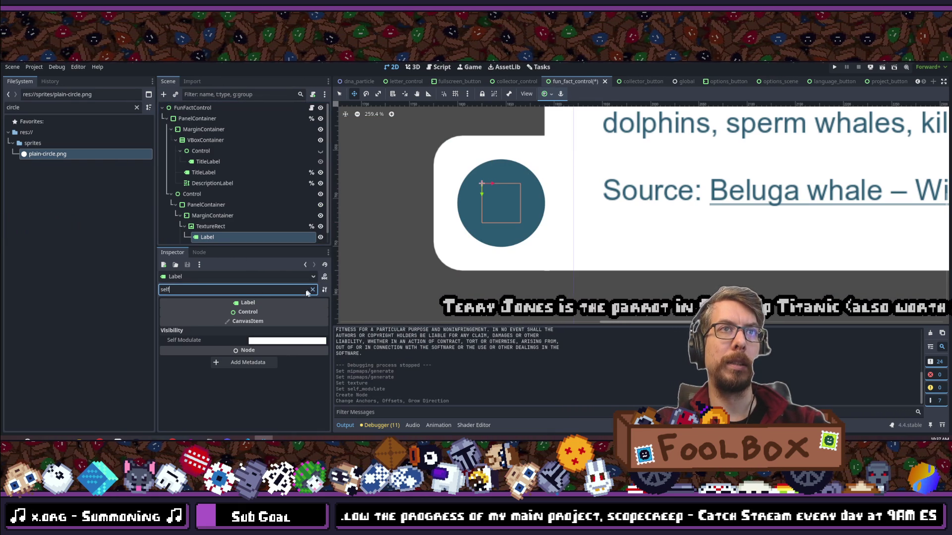
- Enter the label's text ('I') and override its font size to 50
left_click(187, 321)
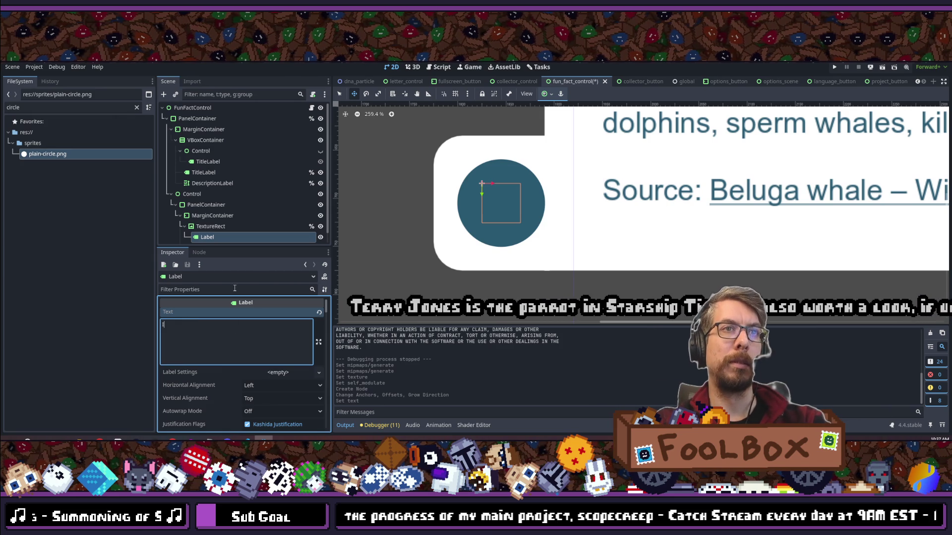
left_click(212, 287)
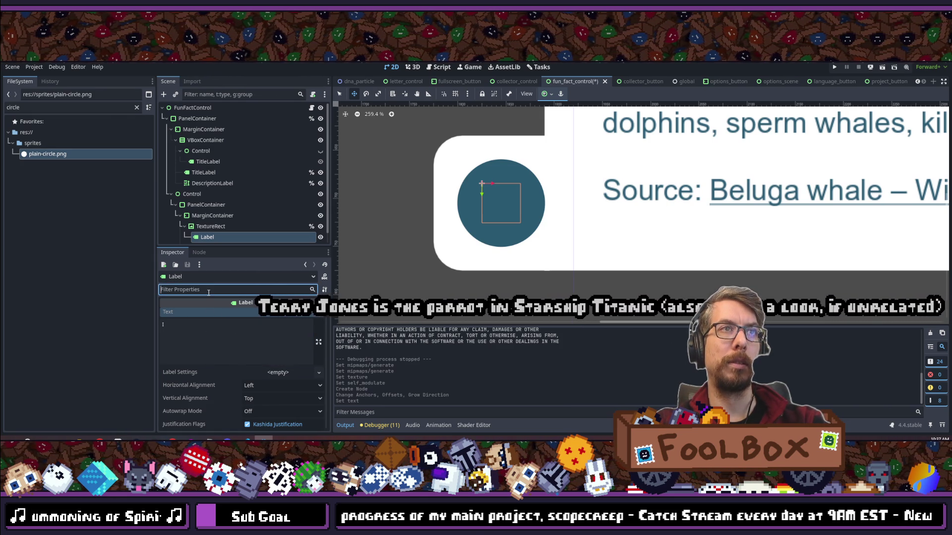
type("font")
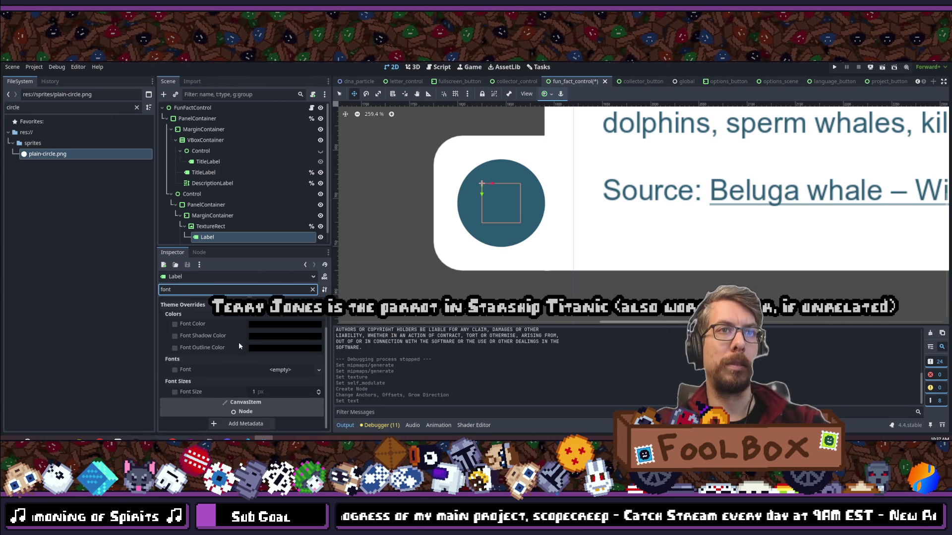
left_click(260, 394)
type("50")
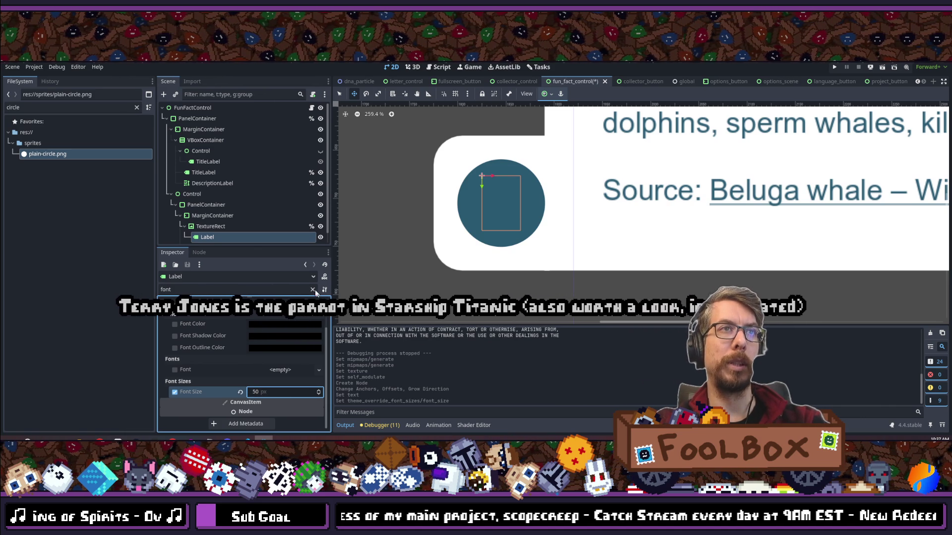
- Try moving the label off the circle on the canvas, then undo the move
double_click(291, 289)
type("self")
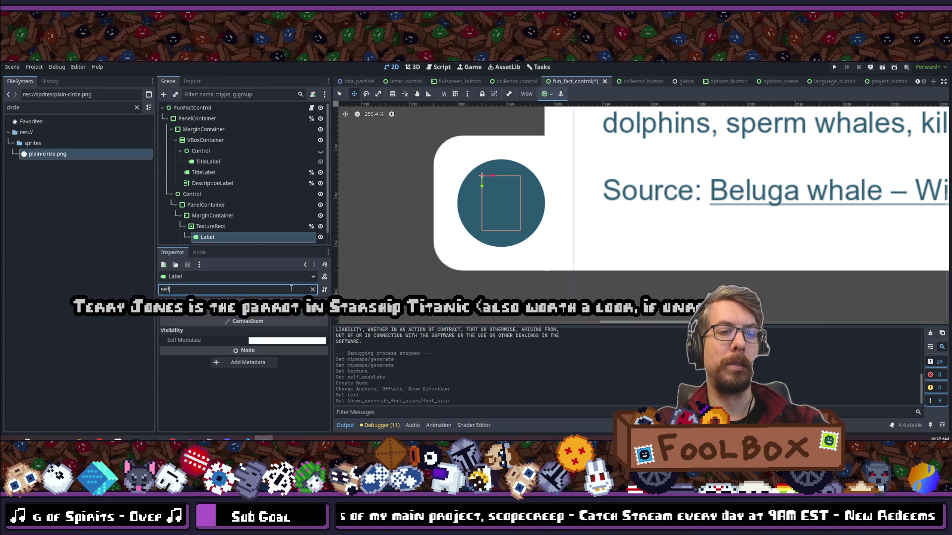
scroll(485, 183, "down", 2)
scroll(485, 183, "up", 4)
scroll(486, 182, "down", 5)
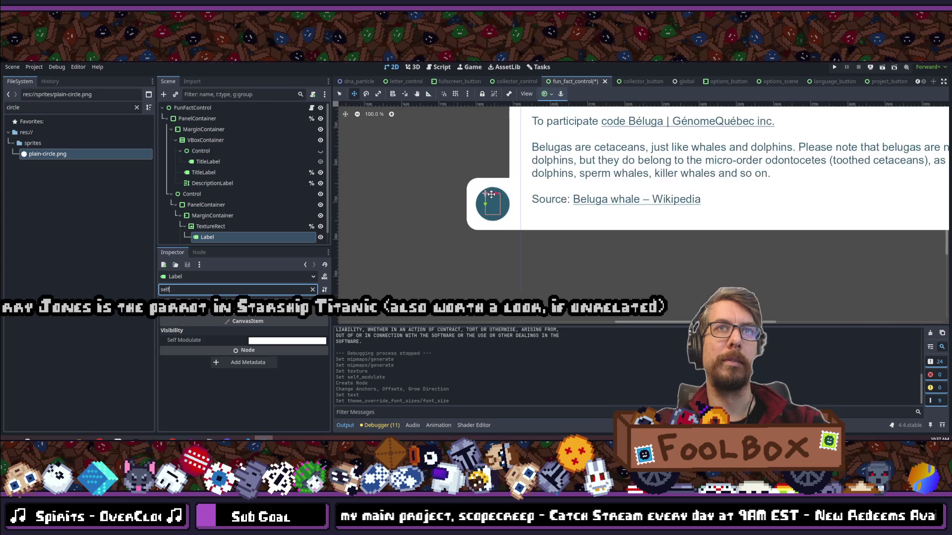
scroll(491, 194, "up", 3)
scroll(210, 218, "down", 1)
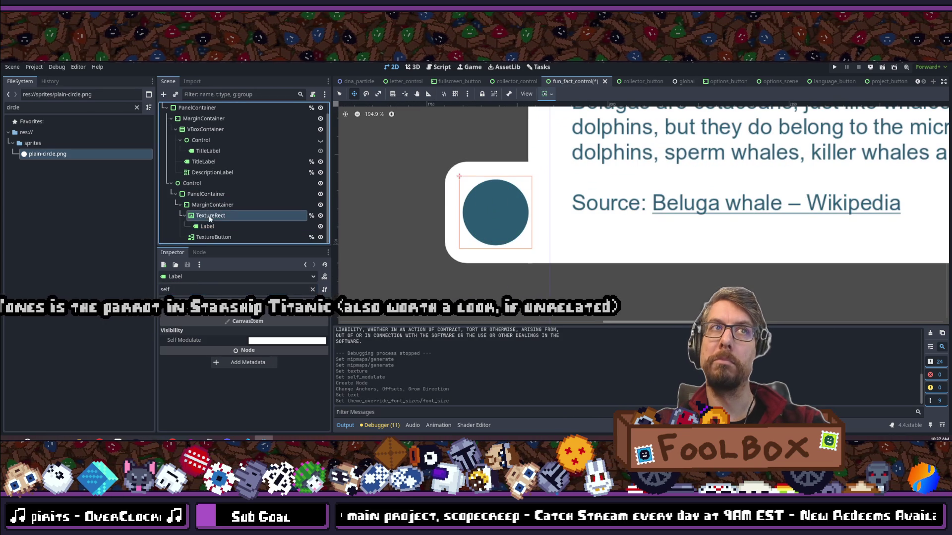
left_click(496, 208)
left_click_drag(497, 208, 380, 178)
key("ctrl+z")
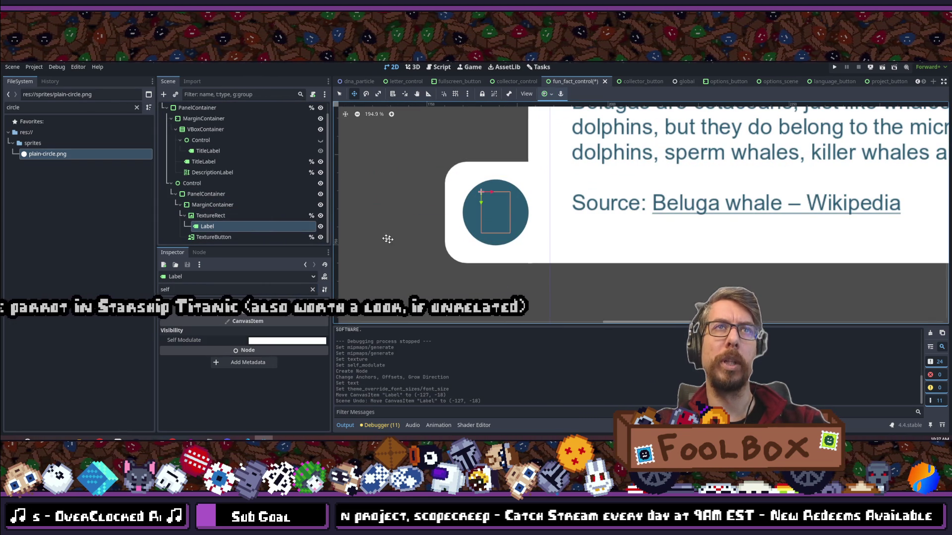
- Clear the property filter and reselect the circle TextureRect to review its properties
left_click(312, 289)
left_click(211, 216)
scroll(261, 322, "up", 1)
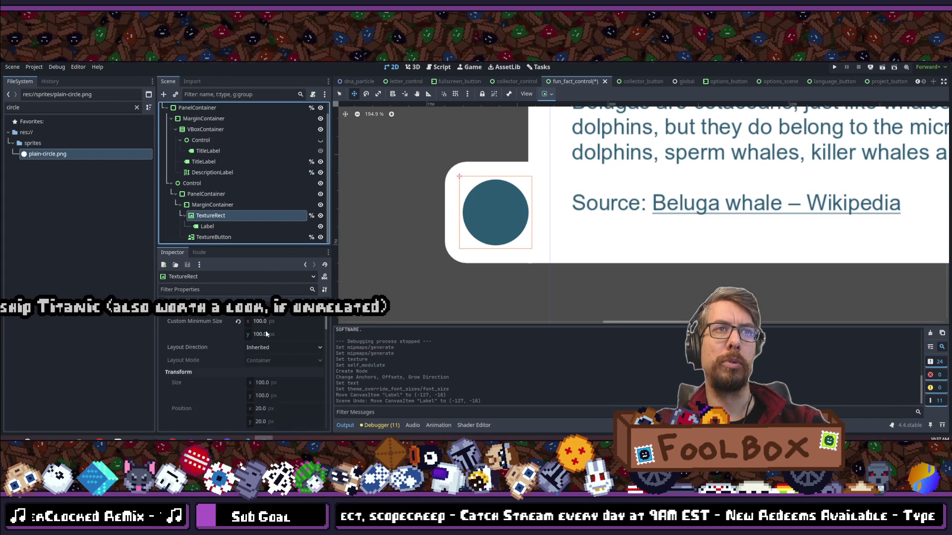
scroll(266, 330, "down", 6)
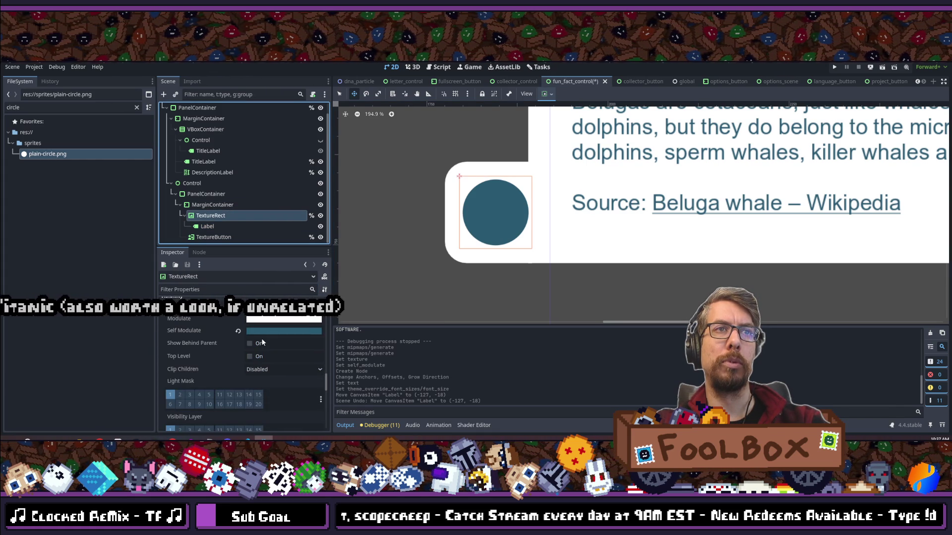
mouse_move(253, 332)
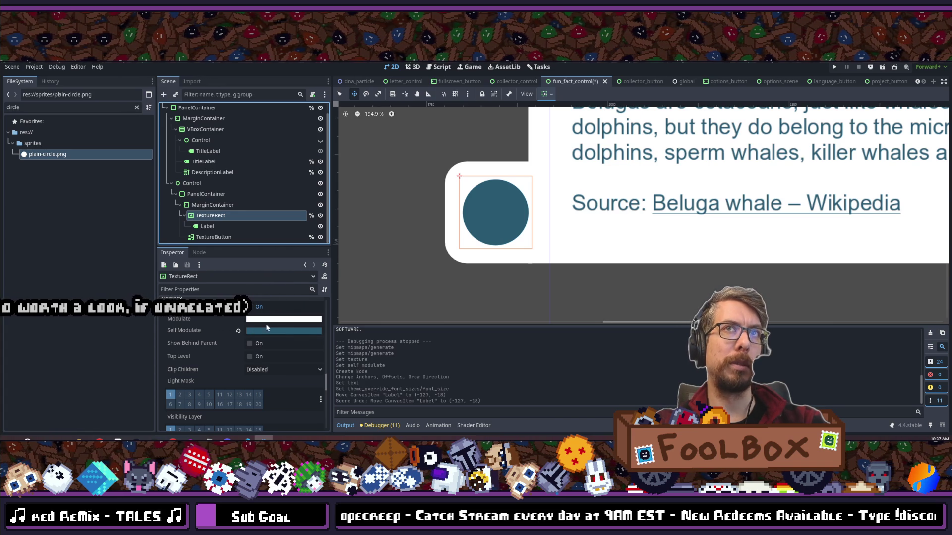
scroll(462, 214, "down", 1)
scroll(462, 214, "down", 15)
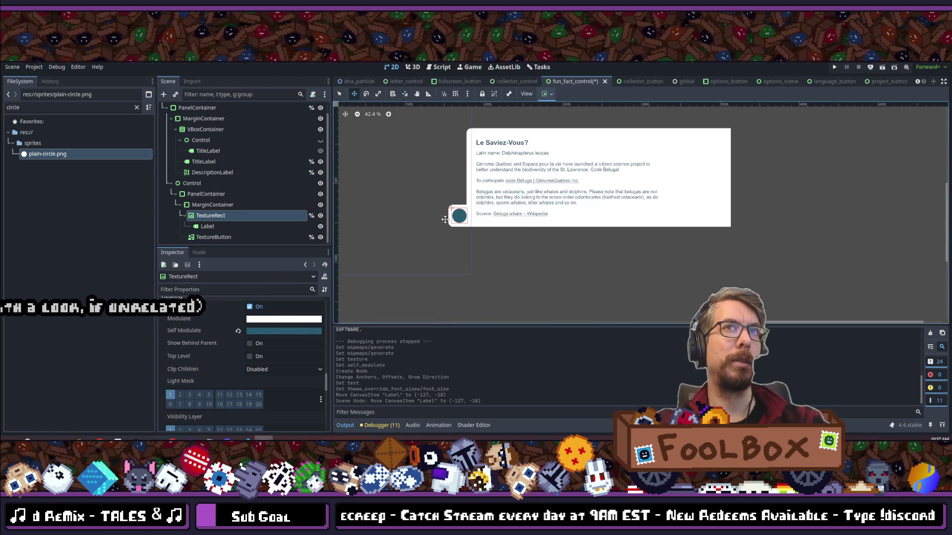
scroll(460, 219, "up", 20)
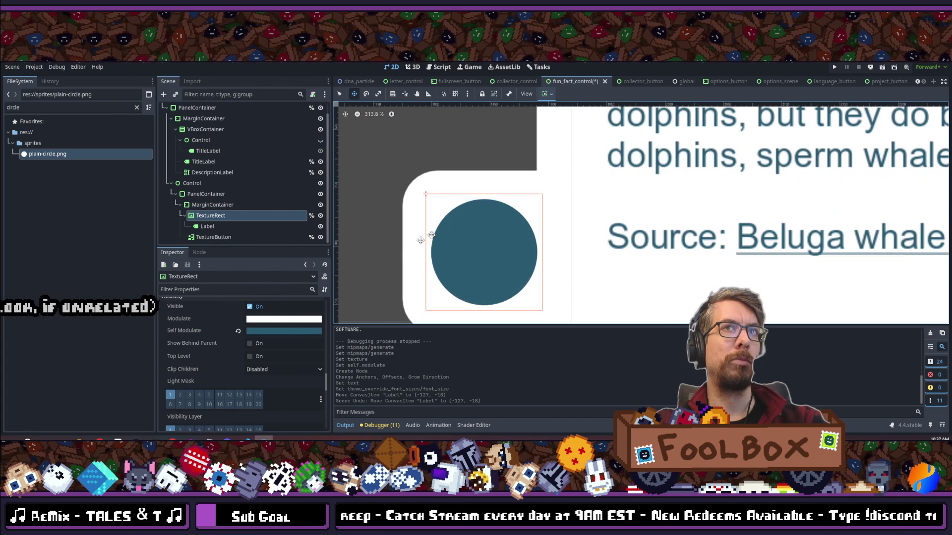
- Give the Label a white Font Color theme override, then clear the property filter
left_click(203, 226)
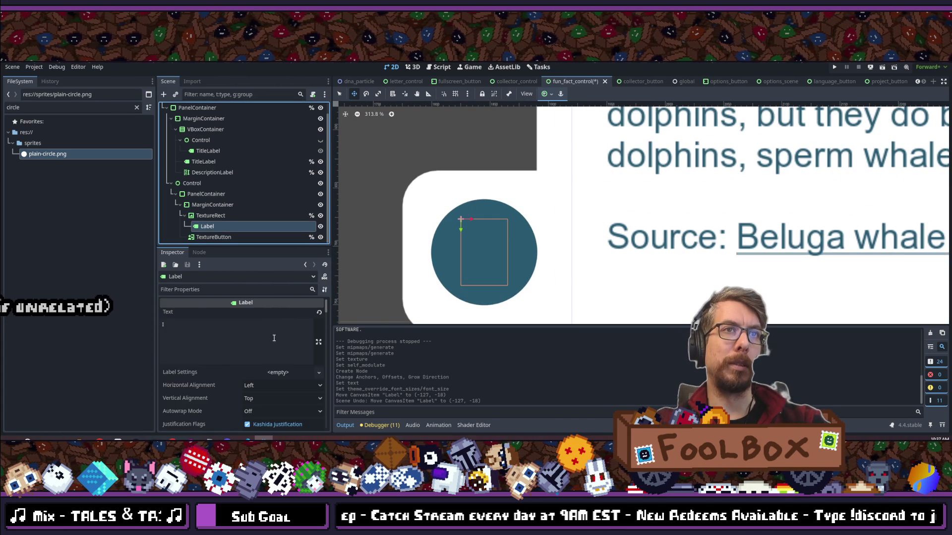
scroll(274, 337, "down", 10)
scroll(271, 342, "down", 15)
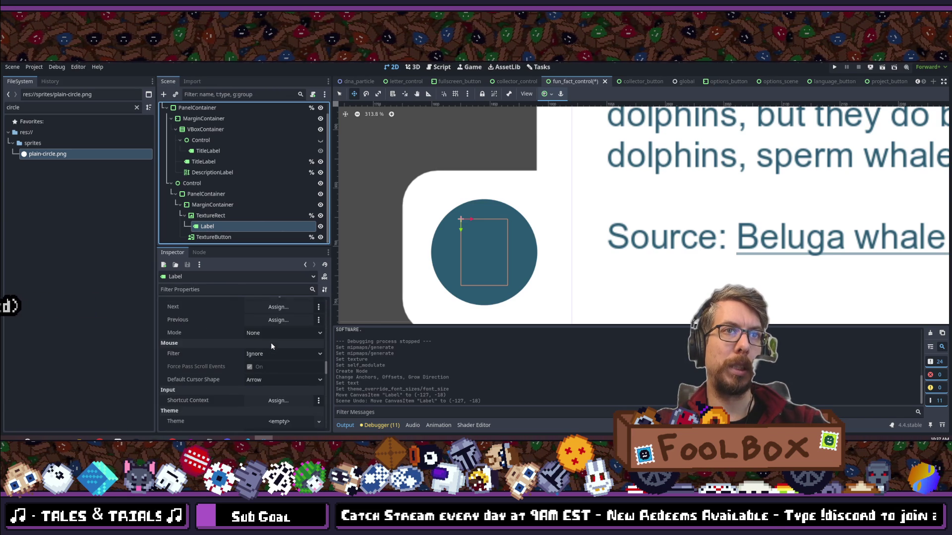
left_click(236, 289)
type("color")
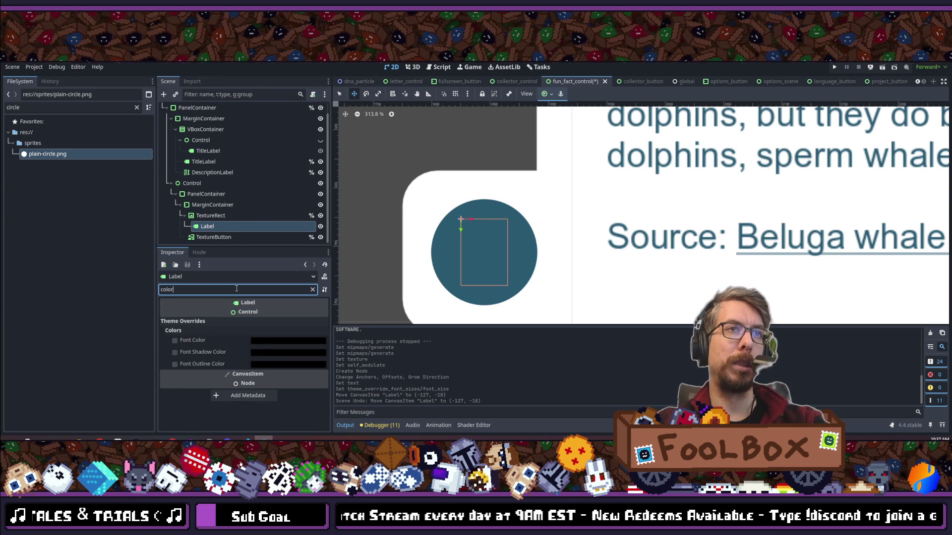
left_click(175, 340)
left_click(278, 341)
left_click_drag(335, 177, 336, 122)
left_click(464, 246)
scroll(465, 246, "down", 8)
scroll(464, 246, "up", 6)
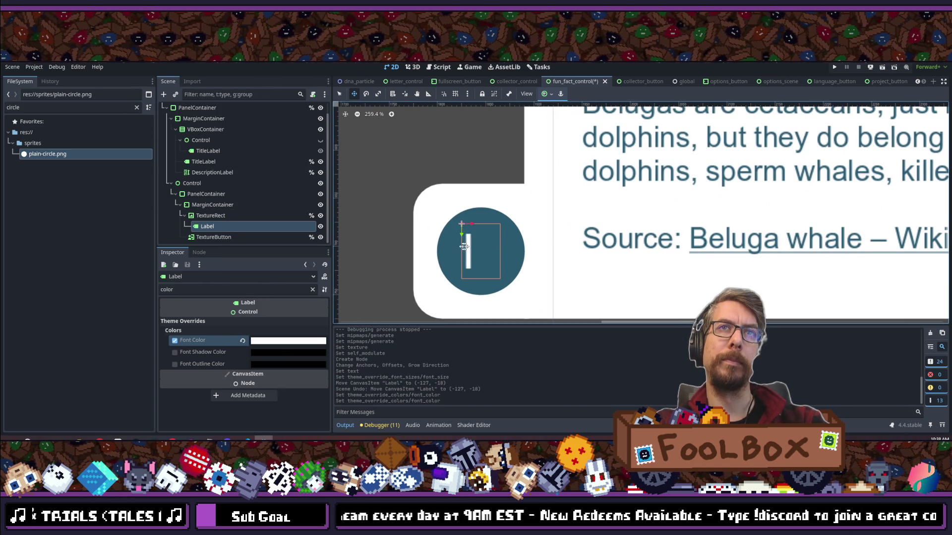
left_click(312, 289)
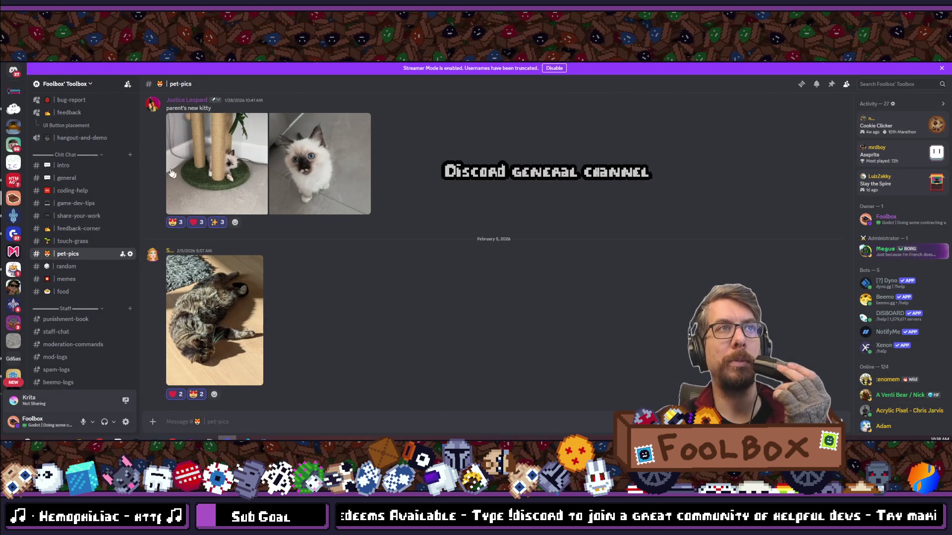
- View the turtle-in-space picture in ScopeCreep's #general, then return to Godot
scroll(82, 237, "up", 5)
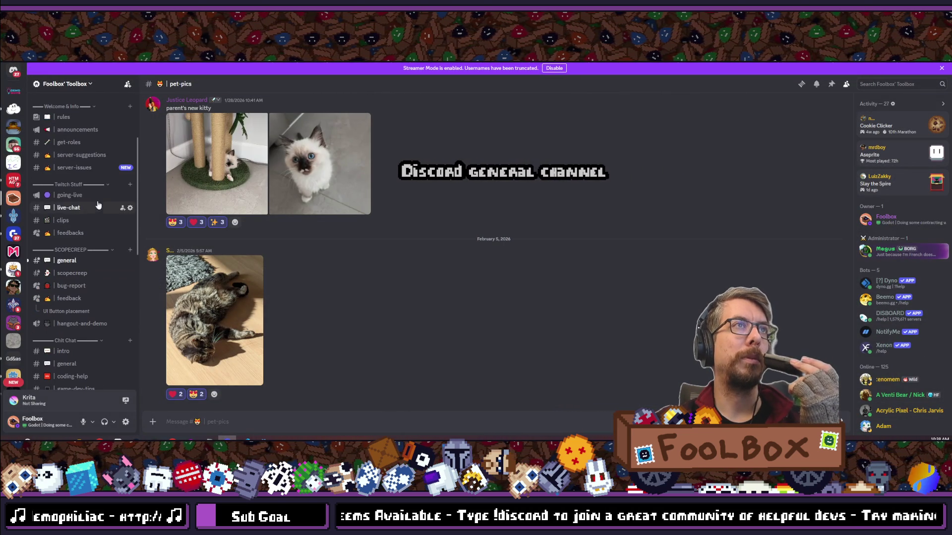
left_click(67, 261)
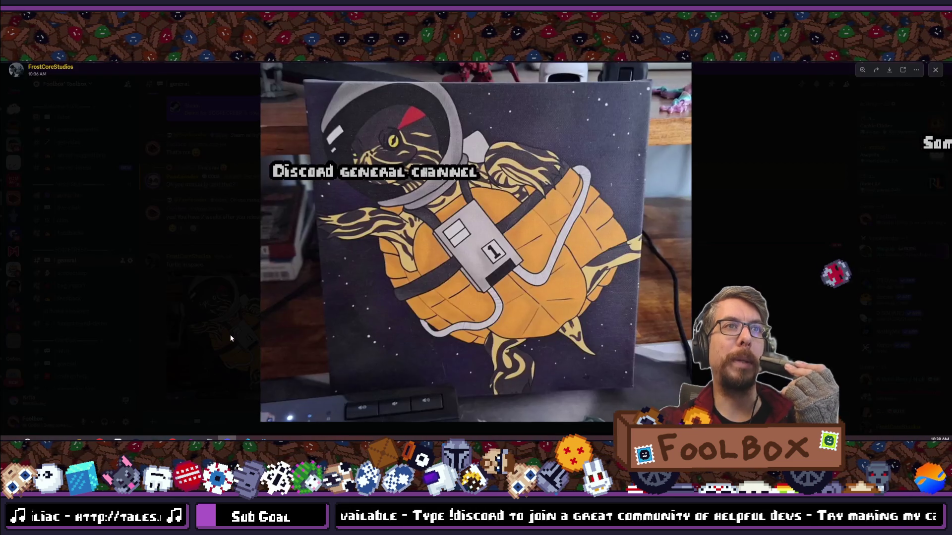
left_click(230, 335)
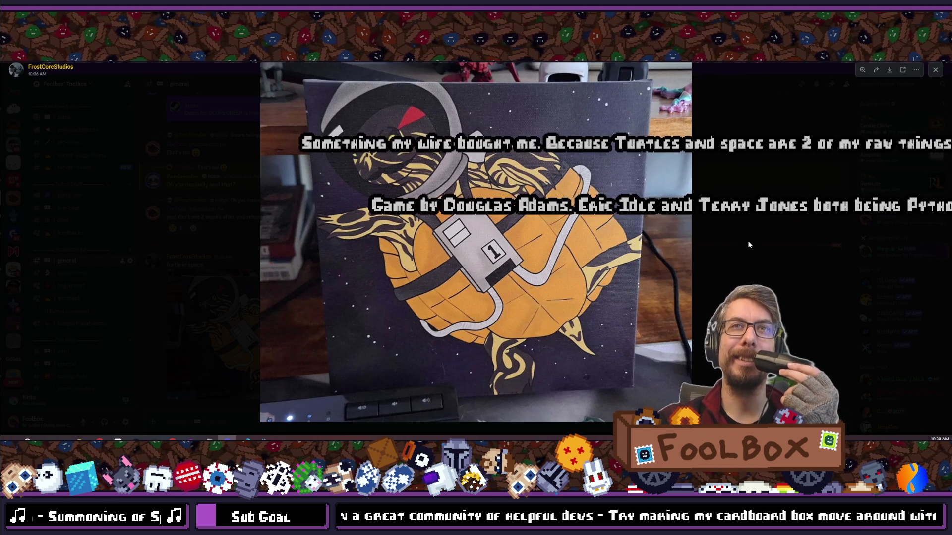
key("Escape")
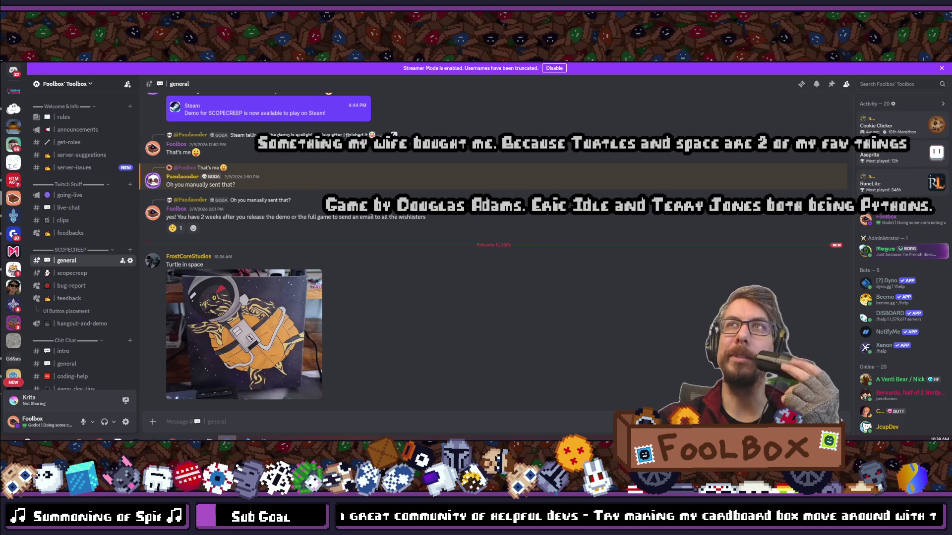
key("alt+Tab")
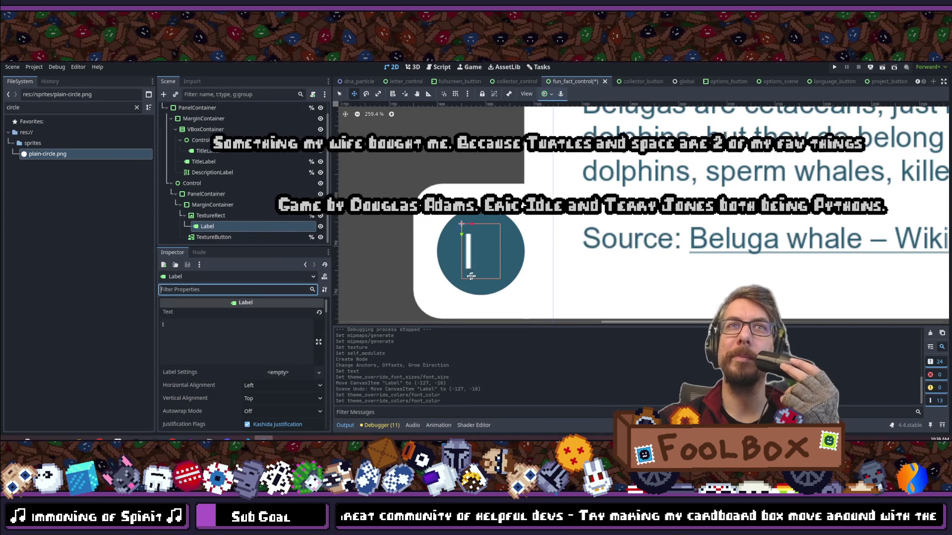
- Zoom the 2D viewport out to see the whole fun-fact panel with its circle icon
scroll(476, 273, "down", 6)
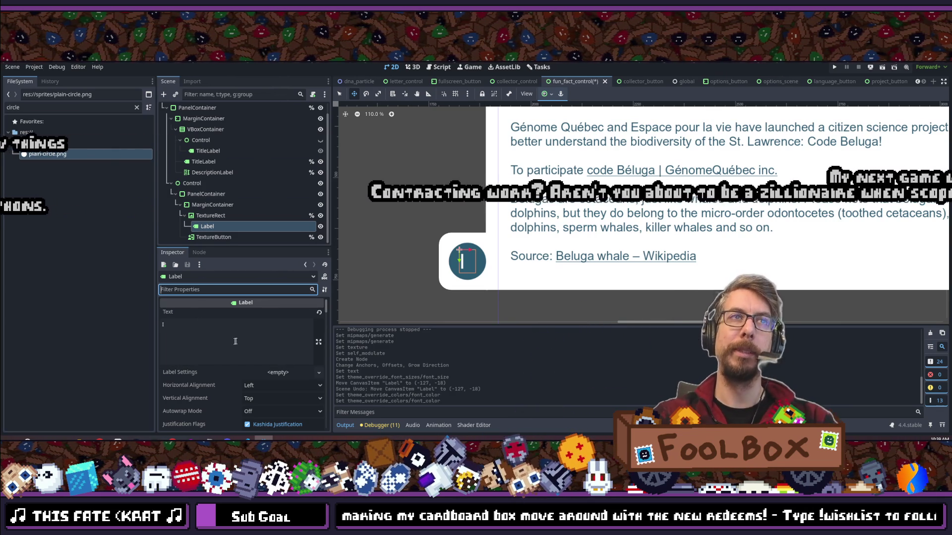
- Center the info icon's 'I' label horizontally
scroll(234, 342, "down", 1)
left_click(261, 370)
left_click(259, 392)
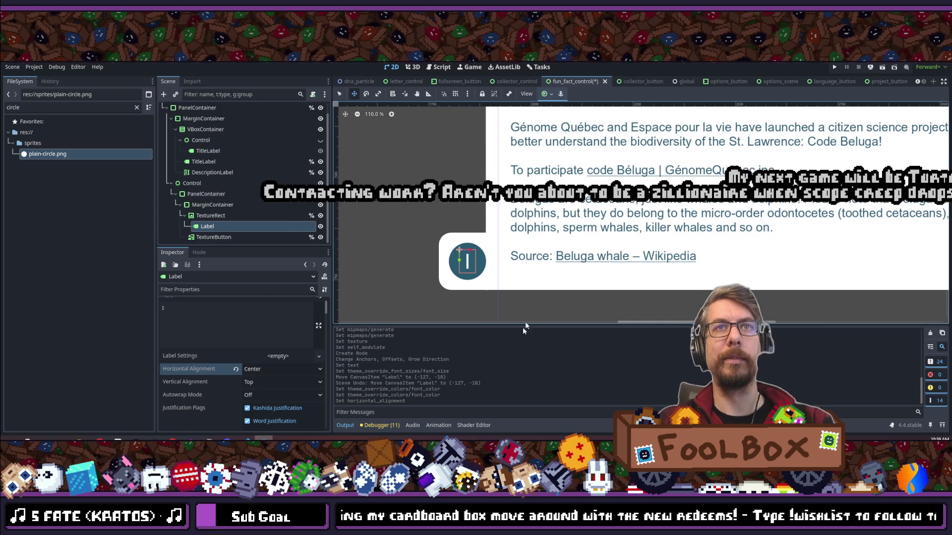
scroll(464, 234, "down", 5)
scroll(464, 234, "up", 7)
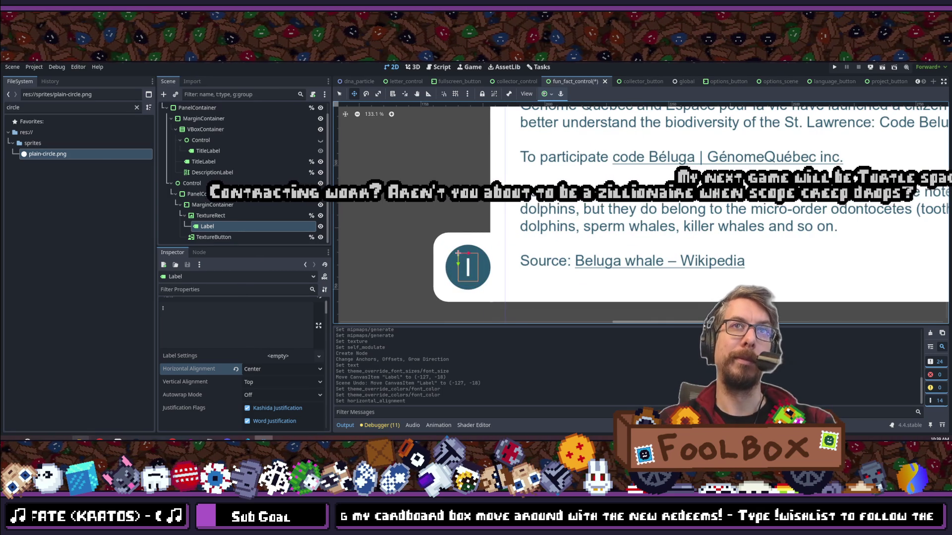
- Filter the Inspector for 'font' and set the label's Font Size override to 60 px
left_click(213, 288)
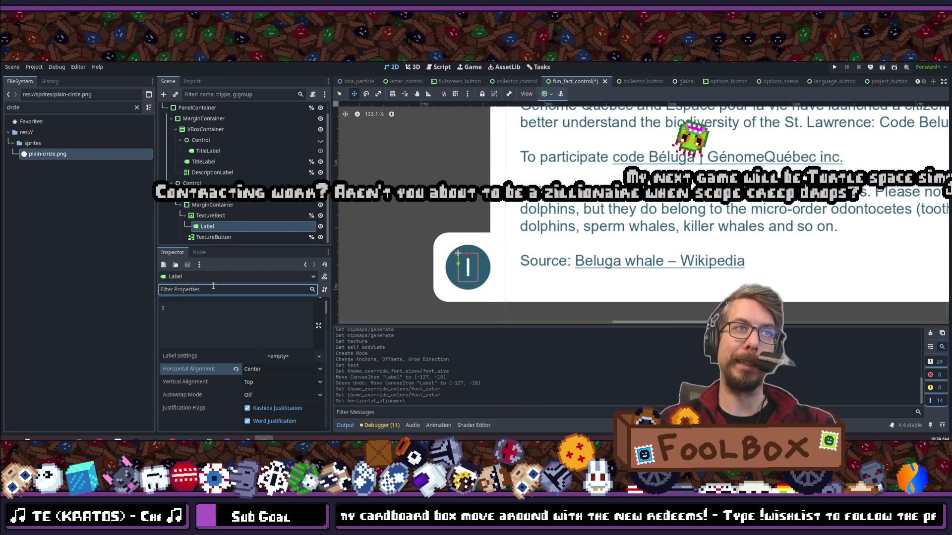
type("font")
left_click(284, 413)
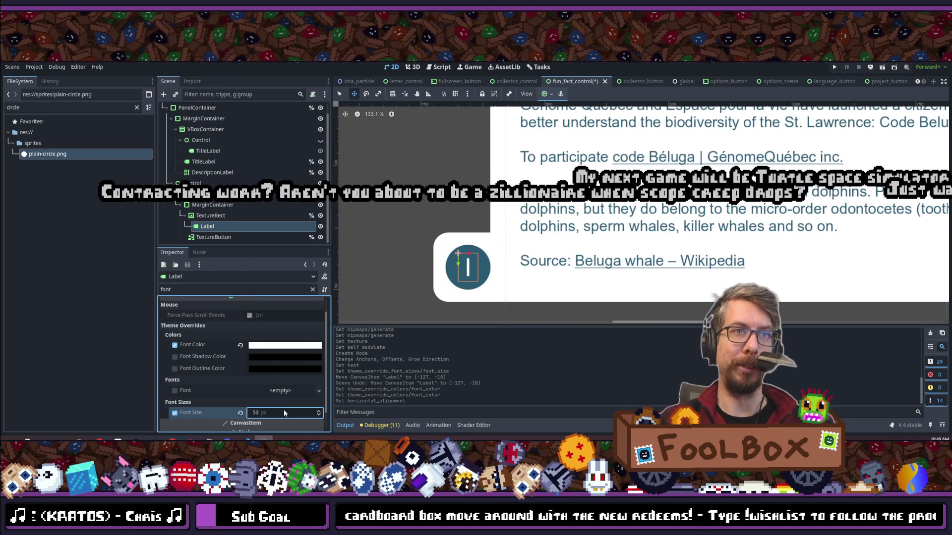
type("70")
key("Return")
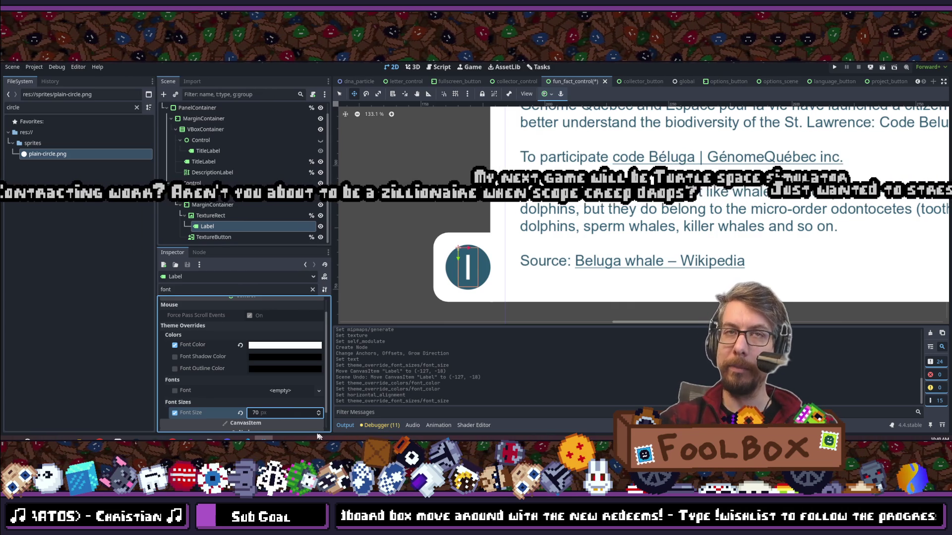
type("60")
key("Return")
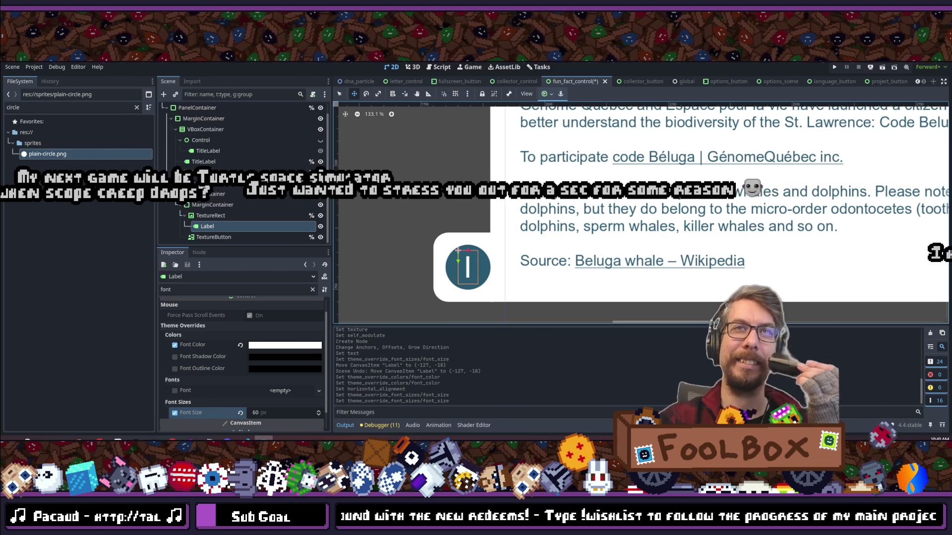
scroll(402, 206, "down", 2)
scroll(403, 207, "up", 2)
scroll(403, 207, "down", 2)
scroll(402, 206, "up", 5)
scroll(402, 206, "down", 7)
scroll(426, 228, "up", 10)
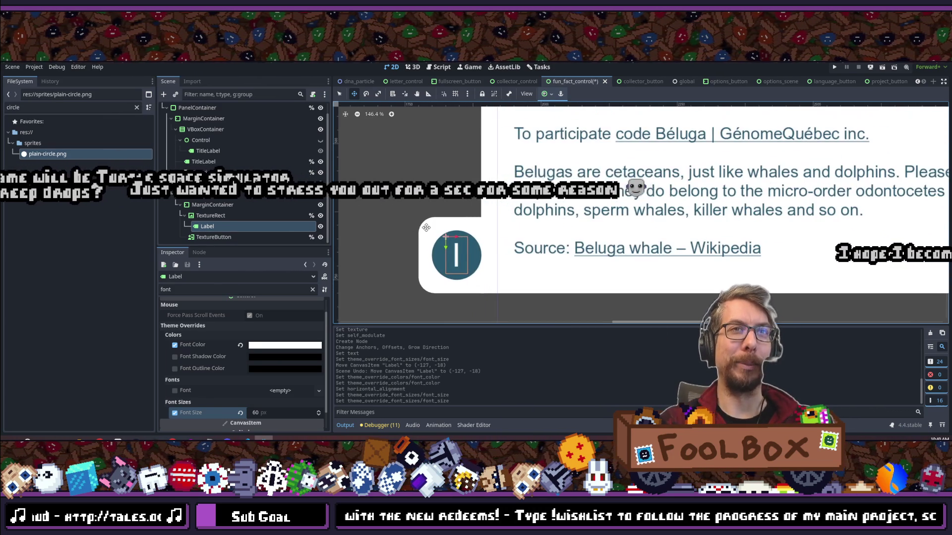
scroll(481, 239, "down", 5)
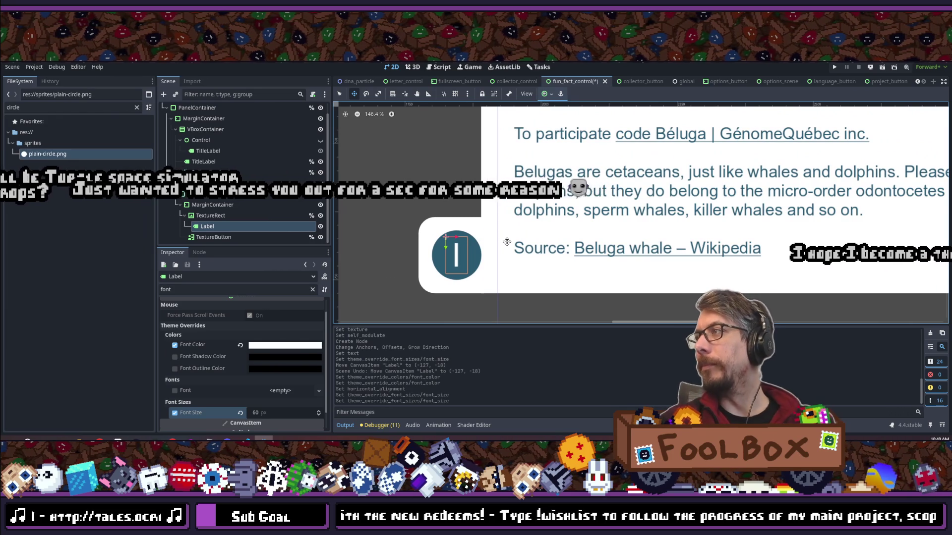
scroll(506, 242, "down", 3)
scroll(483, 275, "down", 6)
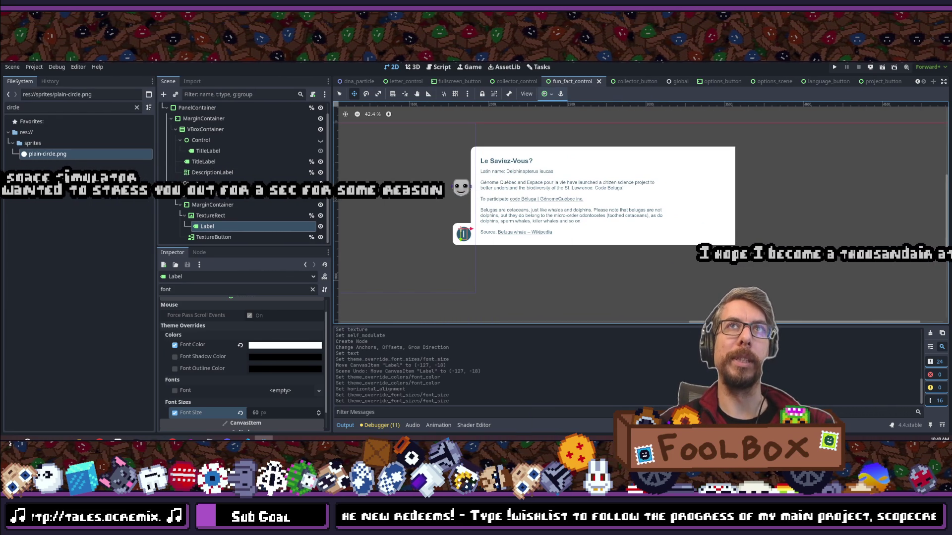
- Run the game and test opening and closing the beluga fun-fact panel and inventory
key("F5")
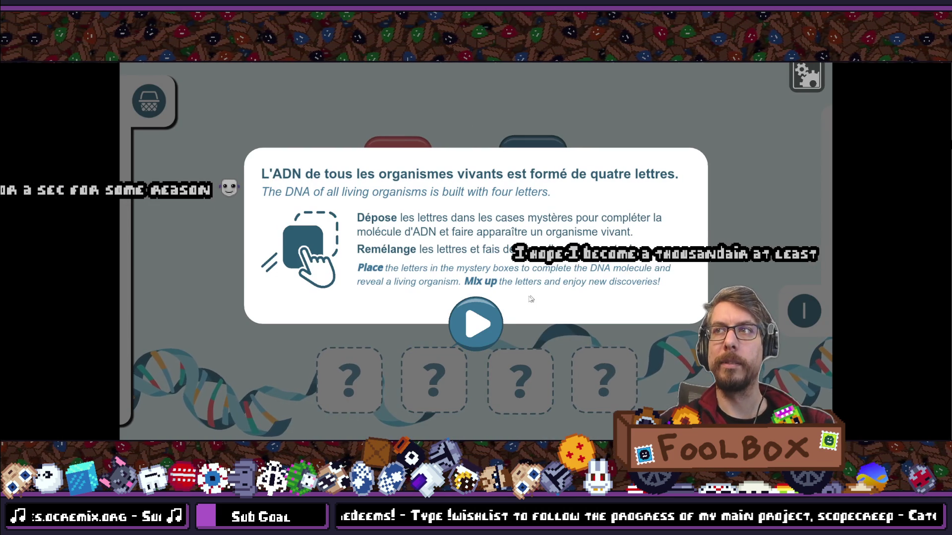
left_click(483, 328)
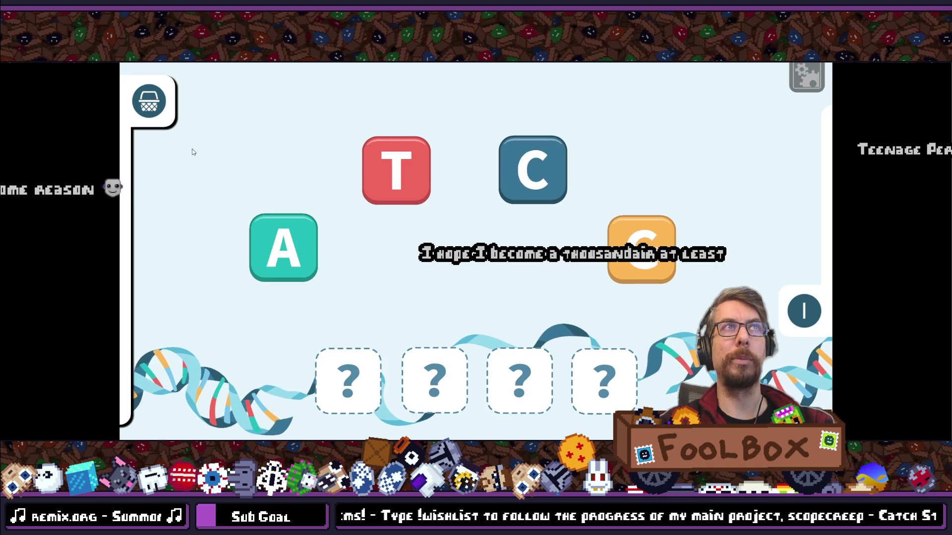
left_click(803, 311)
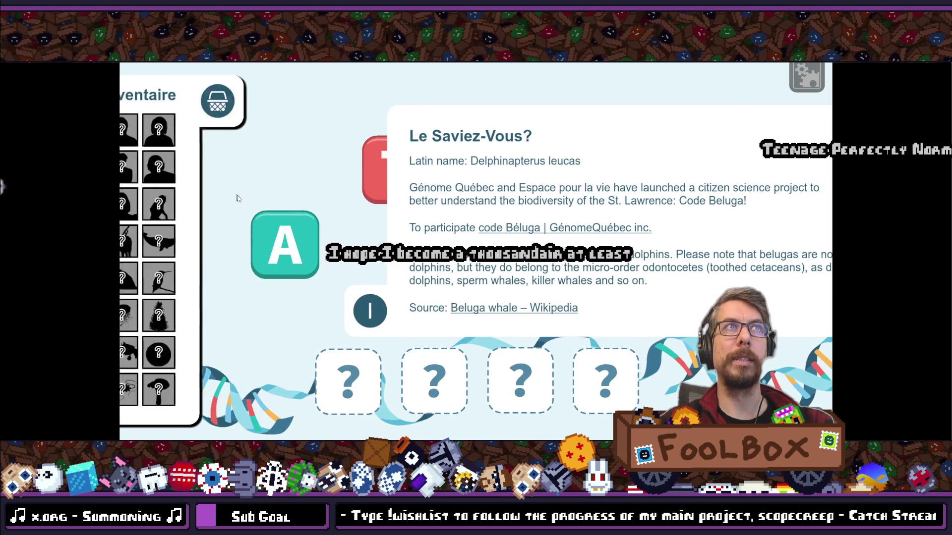
left_click(370, 311)
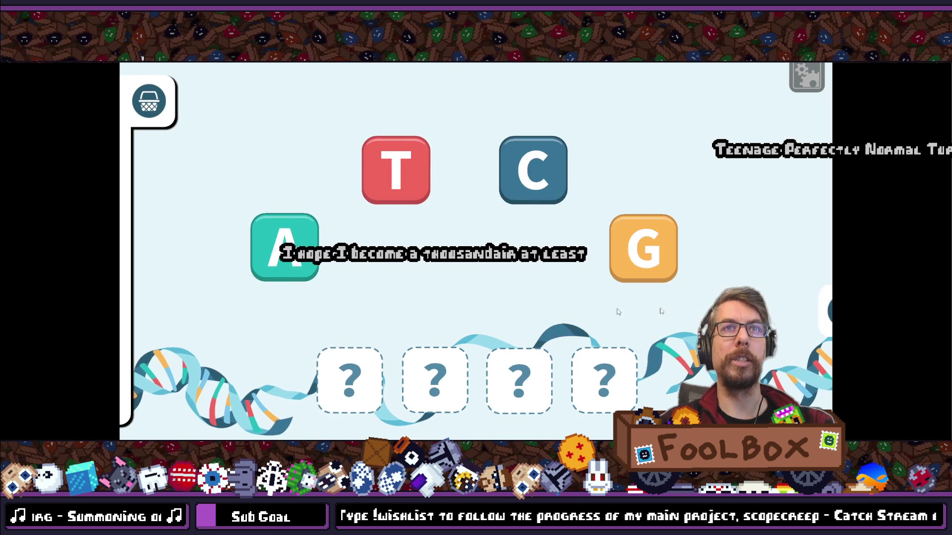
left_click(803, 311)
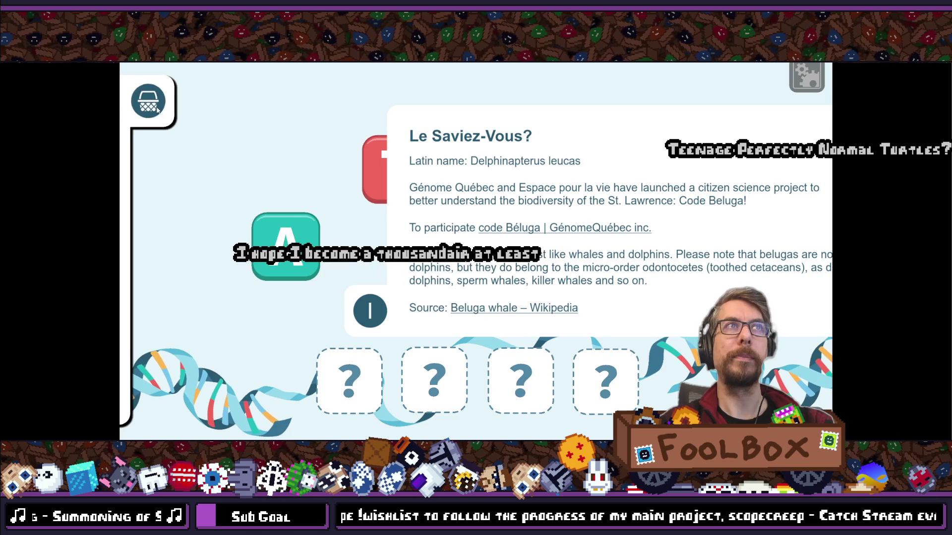
left_click(154, 106)
left_click(367, 297)
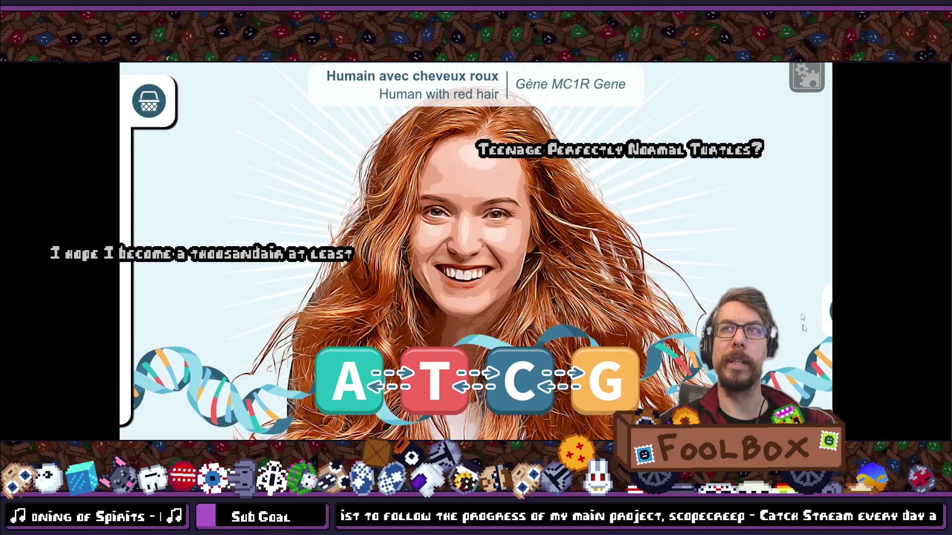
- Toggle the MC1R fact panel and inventory again, then exit fullscreen and close the game
left_click(822, 310)
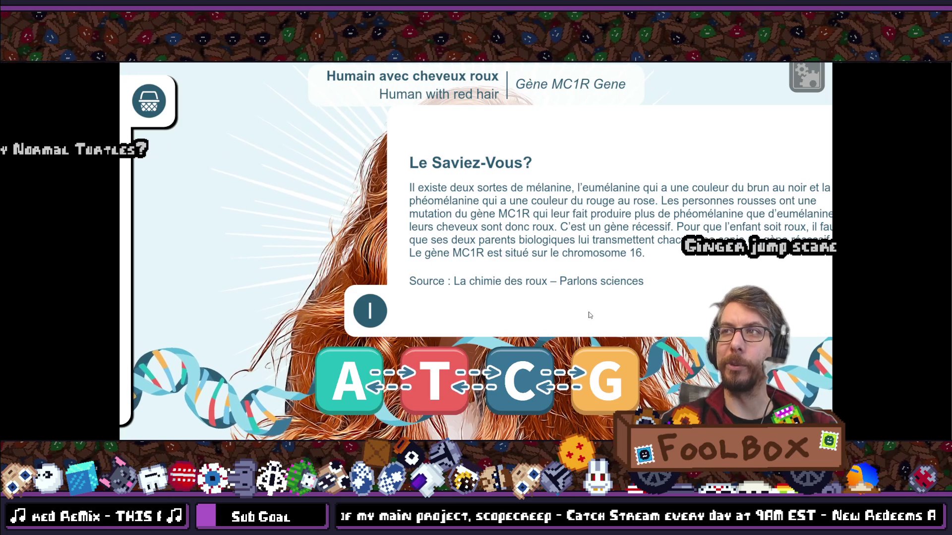
left_click(590, 316)
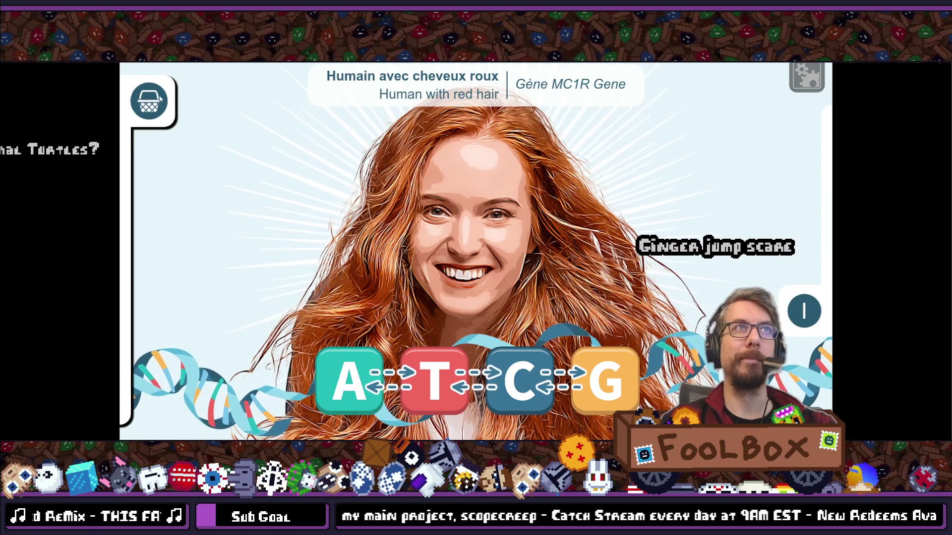
left_click(793, 311)
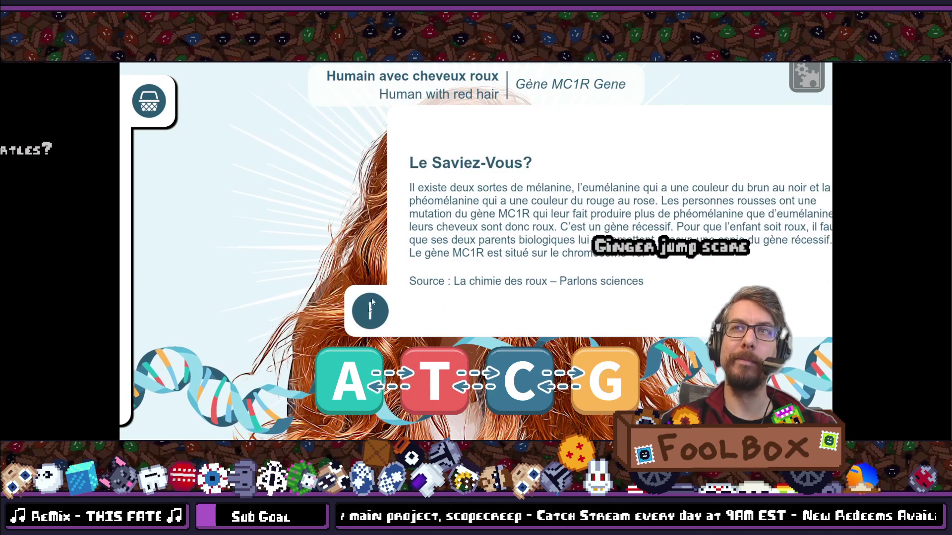
left_click(371, 305)
left_click(163, 102)
left_click(285, 103)
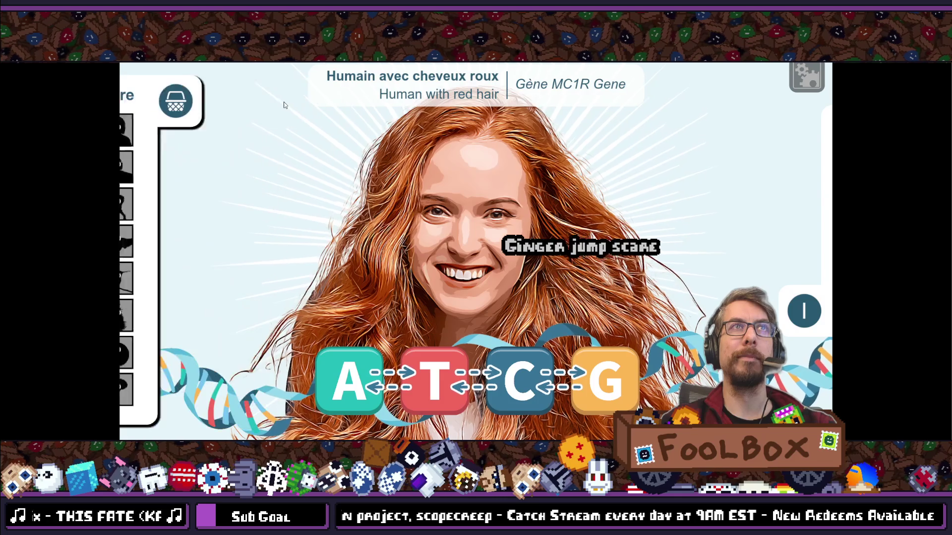
left_click(789, 313)
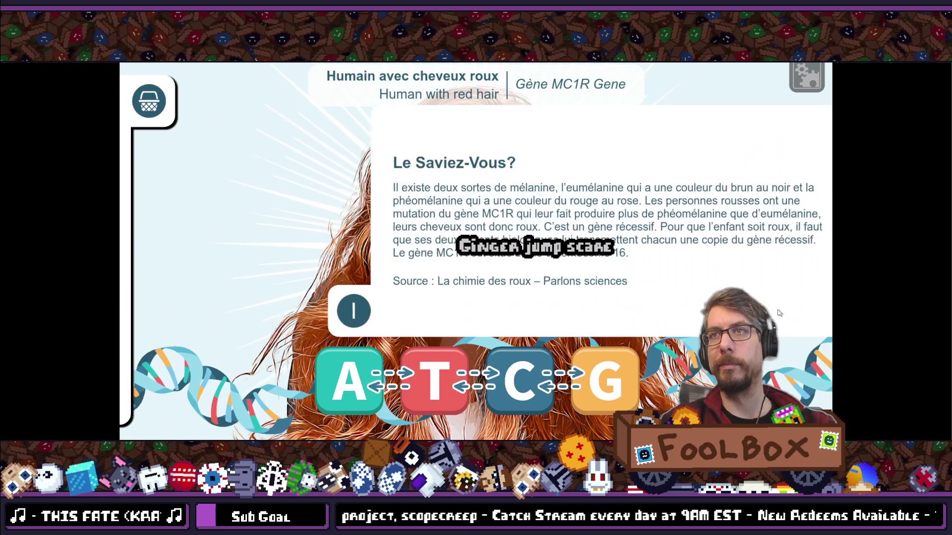
left_click(367, 310)
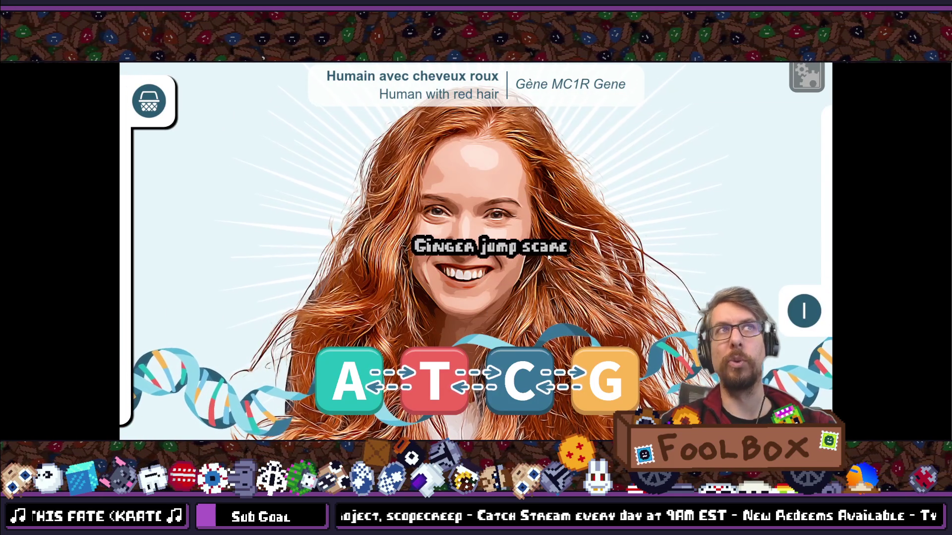
left_click(806, 416)
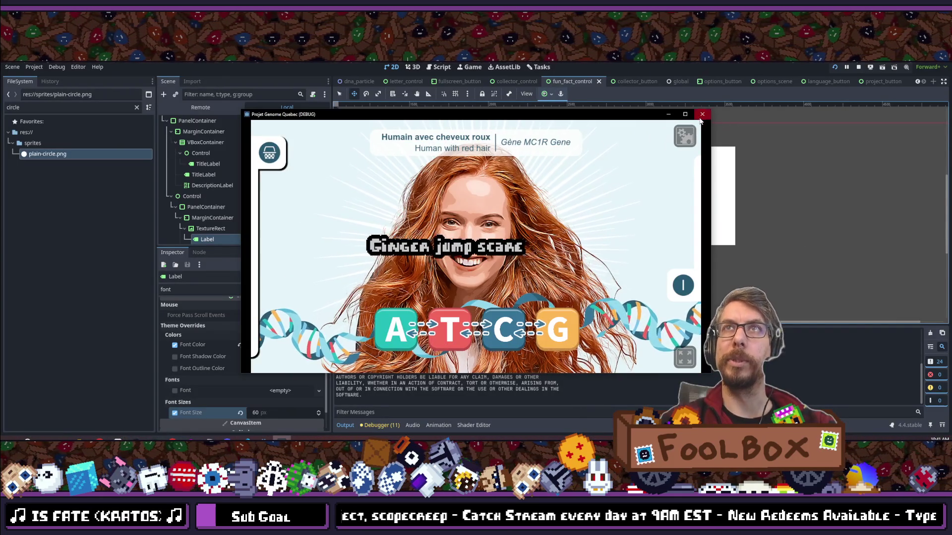
left_click(702, 115)
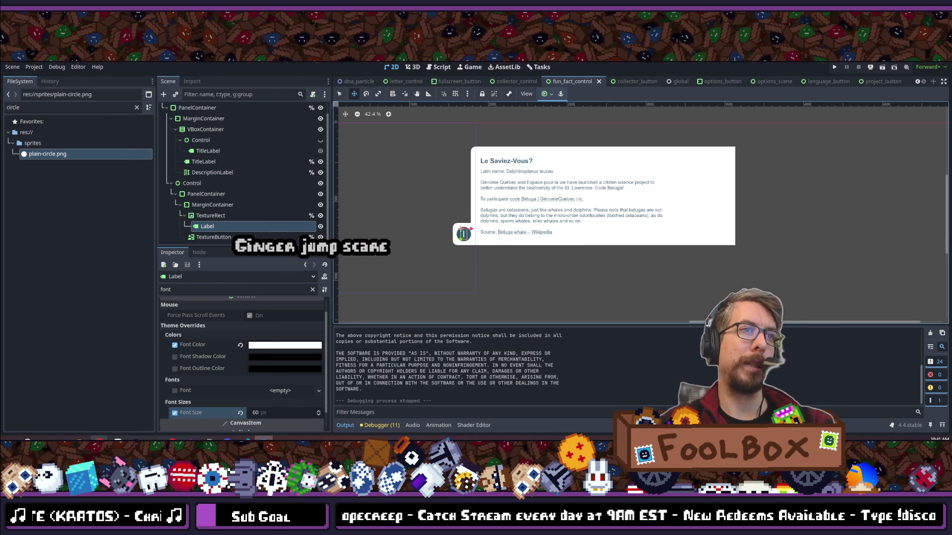
- Switch from the Godot editor over to the Steam library window
mouse_move(190, 440)
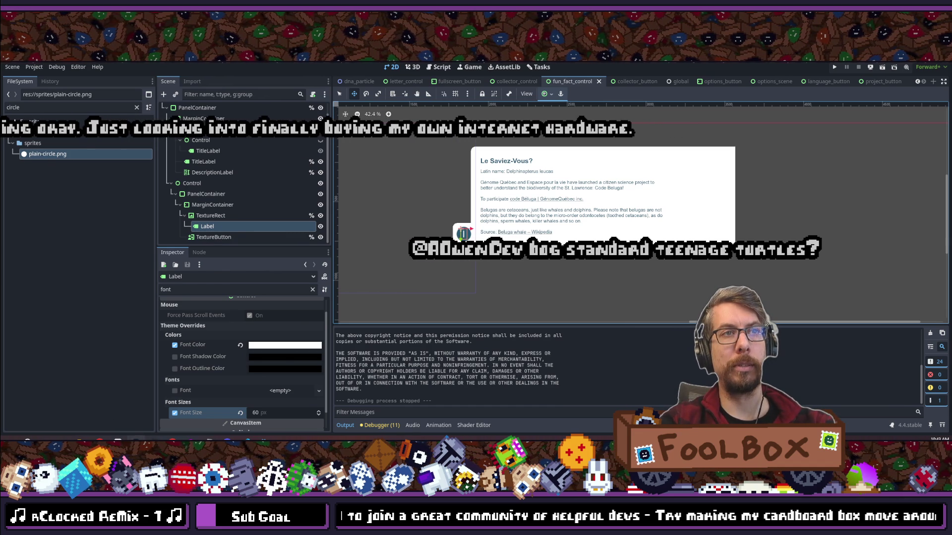
key("alt+Tab")
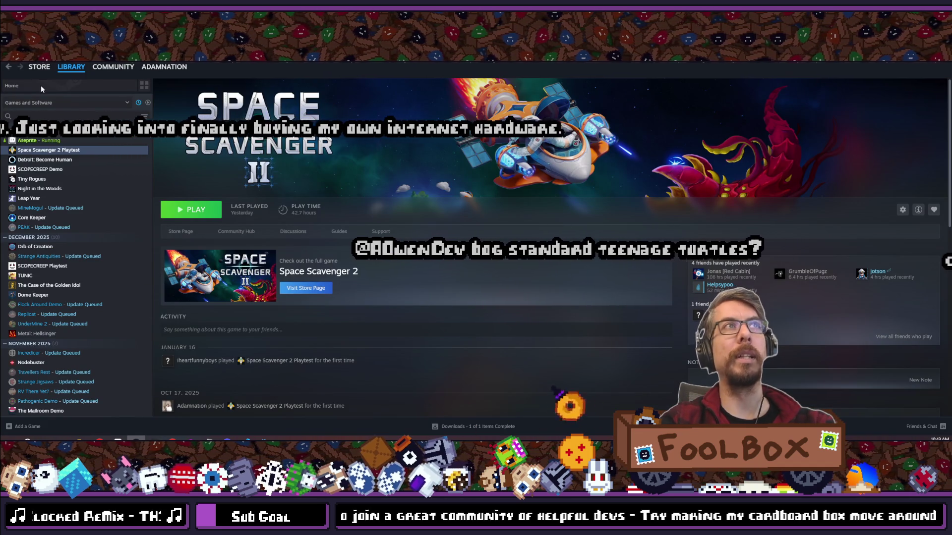
- Search the Steam library for 'heav' and open the Heavenly Bodies store page
left_click(48, 115)
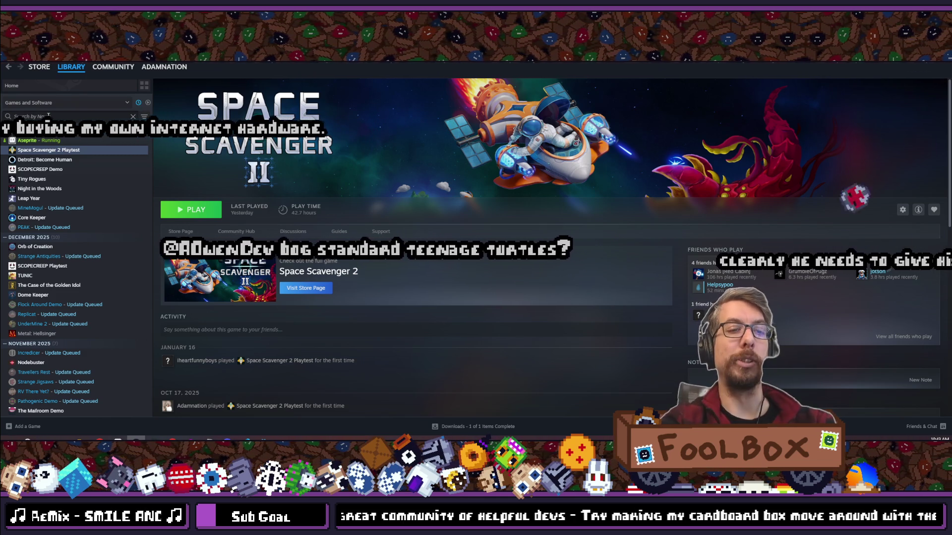
type("heav")
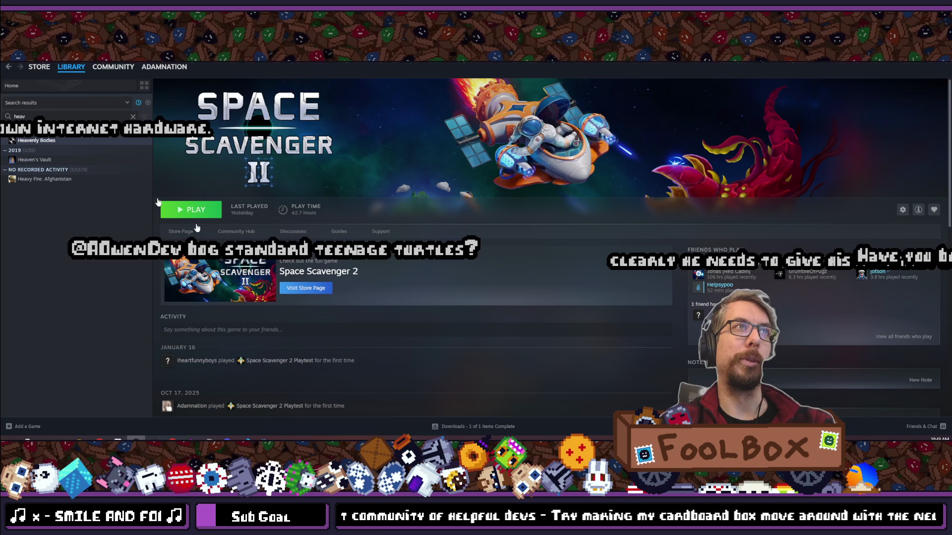
key("Return")
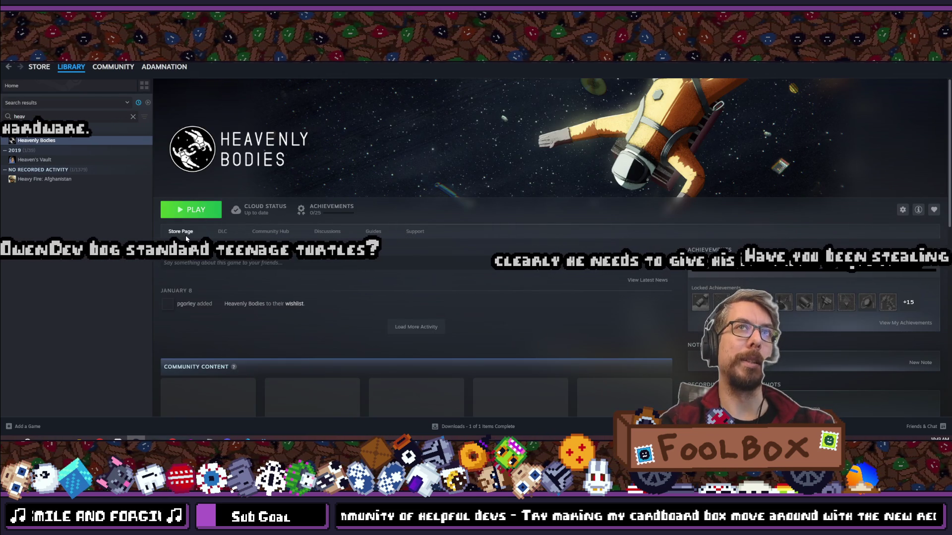
left_click(183, 231)
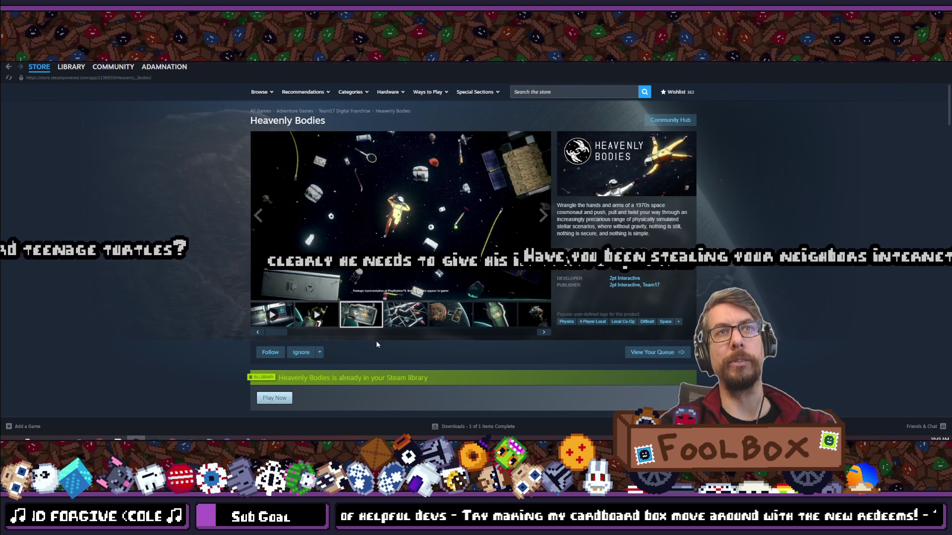
- Page through the Heavenly Bodies store screenshots at full size
left_click(357, 319)
left_click(373, 210)
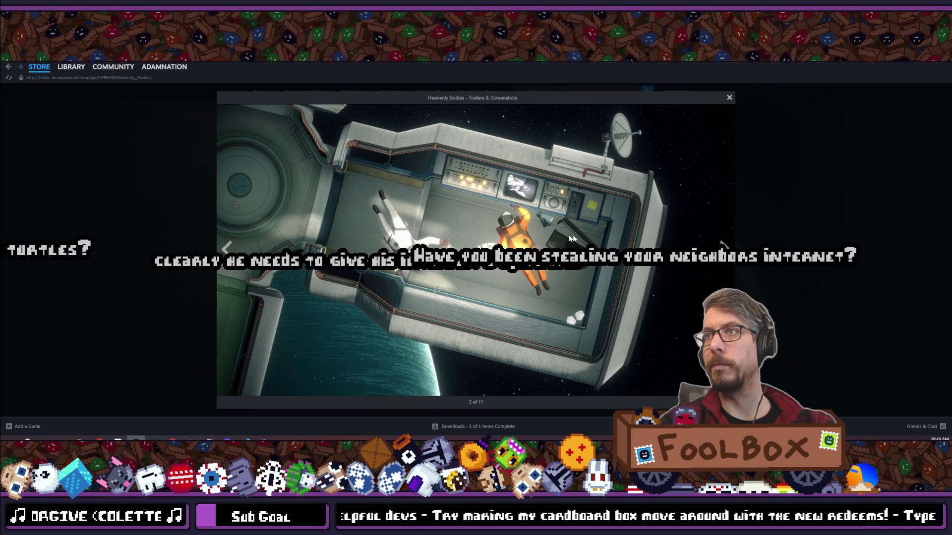
left_click(723, 245)
left_click(722, 243)
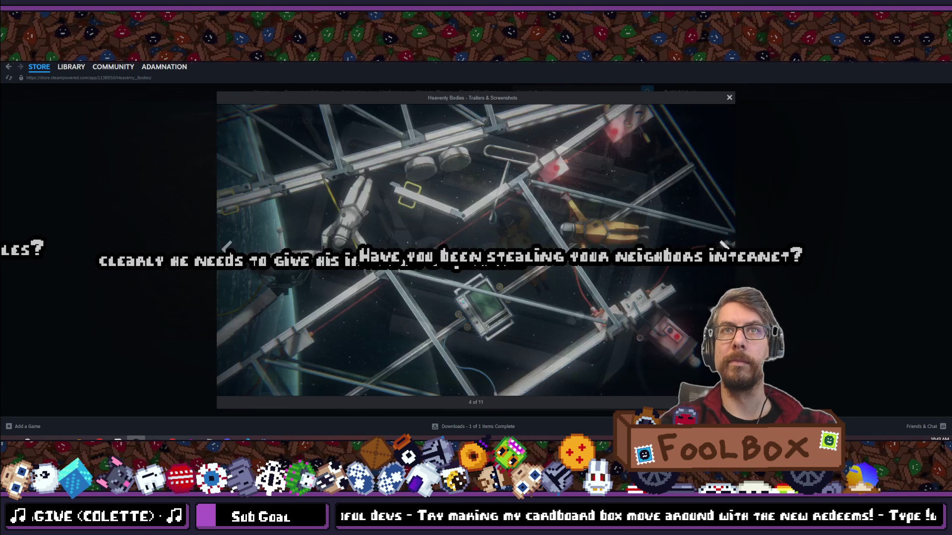
left_click(723, 243)
left_click(724, 248)
left_click(725, 250)
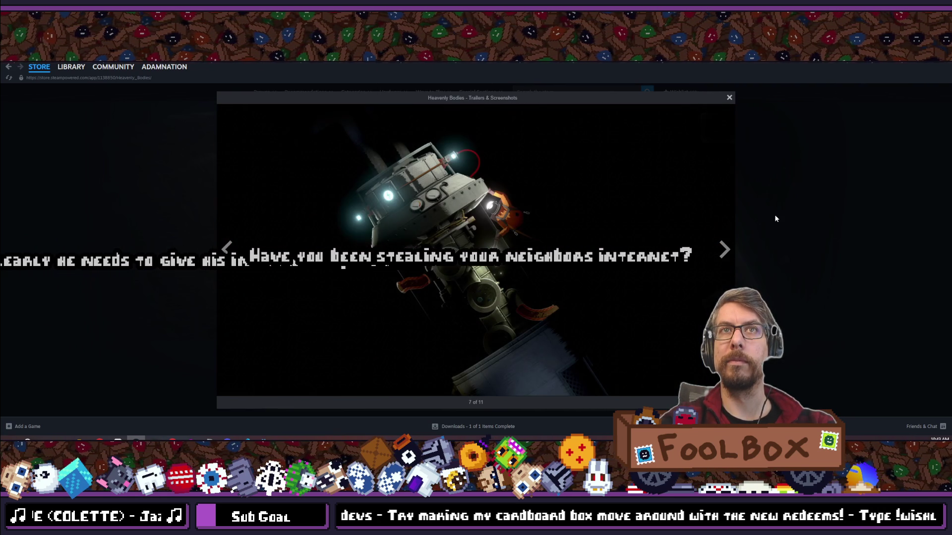
left_click(736, 260)
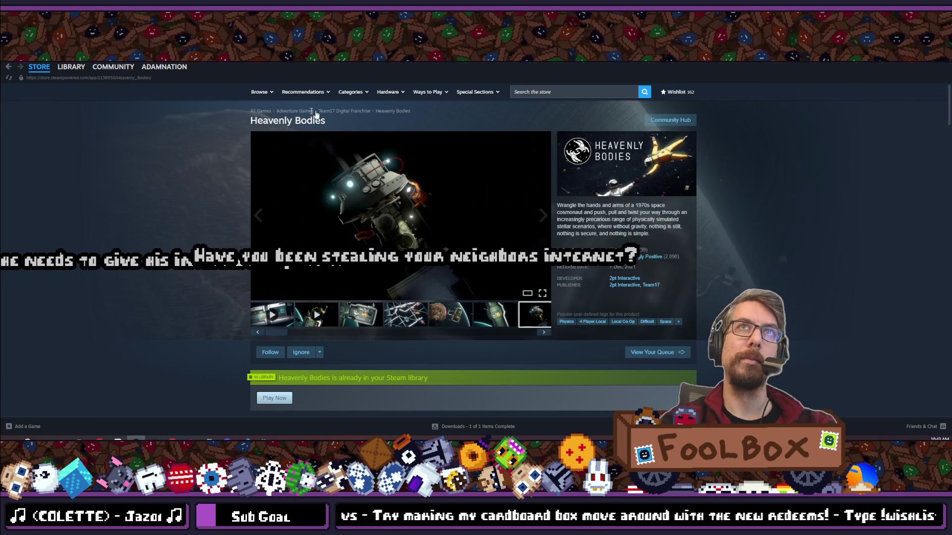
- Copy the store page URL and return to the Godot editor
right_click(138, 195)
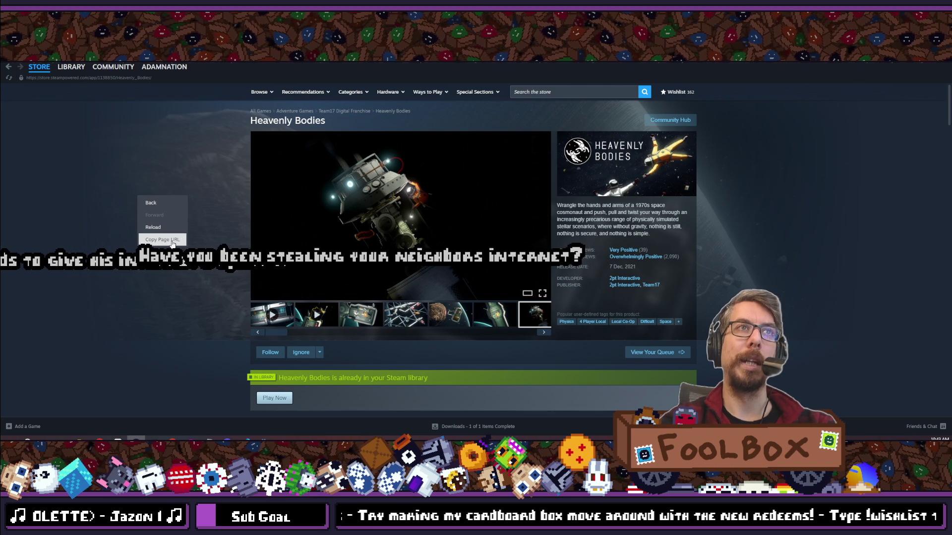
left_click(185, 239)
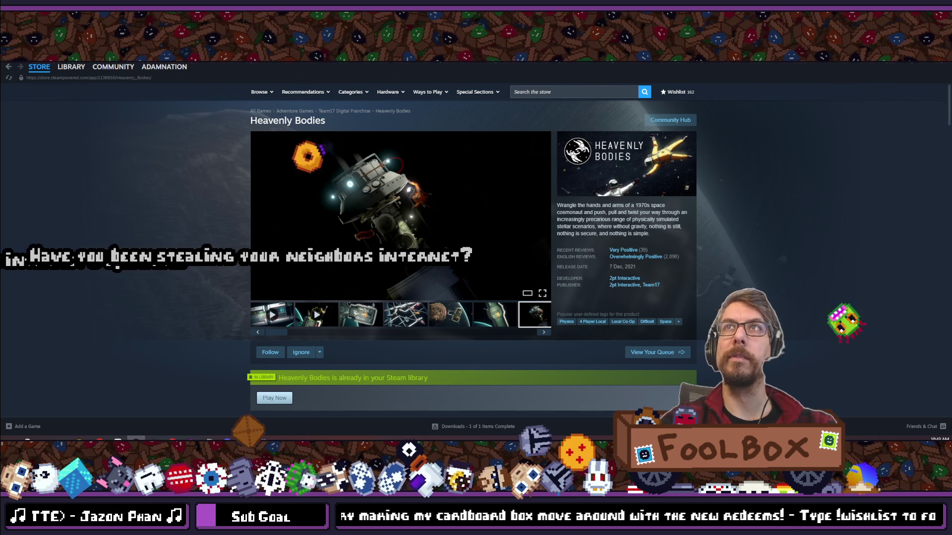
key("alt+Tab")
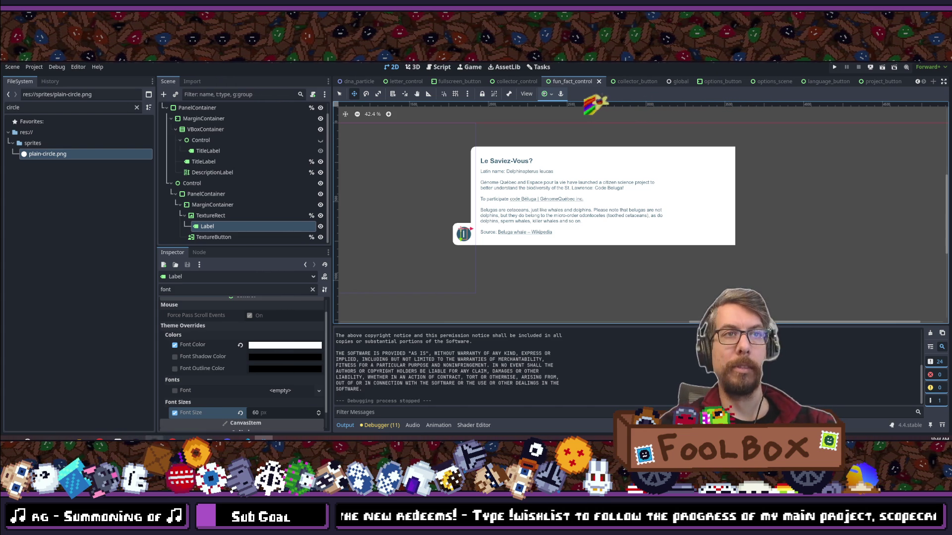
- Clear the 'circle' filter and open sprites/fleuve_saint-laurent_reveals in Windows File Explorer
left_click(42, 188)
left_click(136, 108)
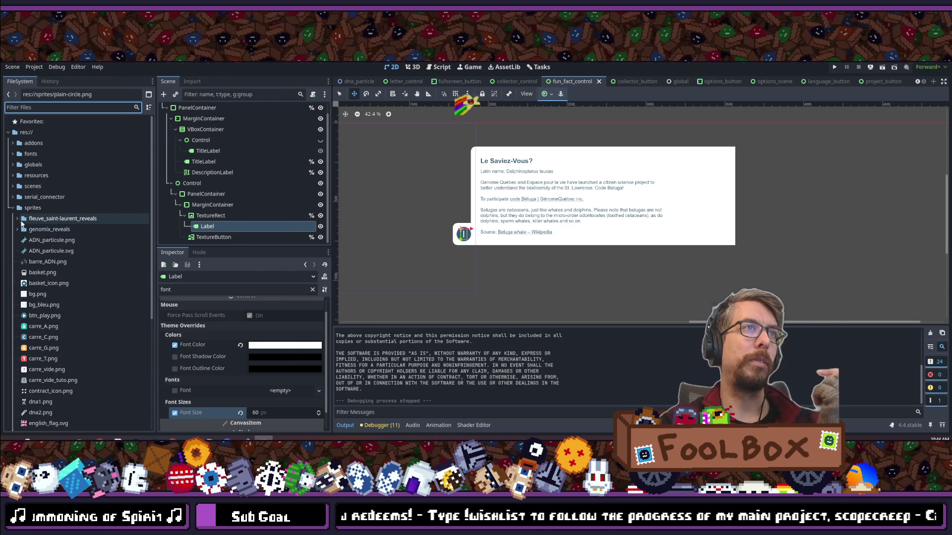
double_click(45, 220)
left_click(48, 220)
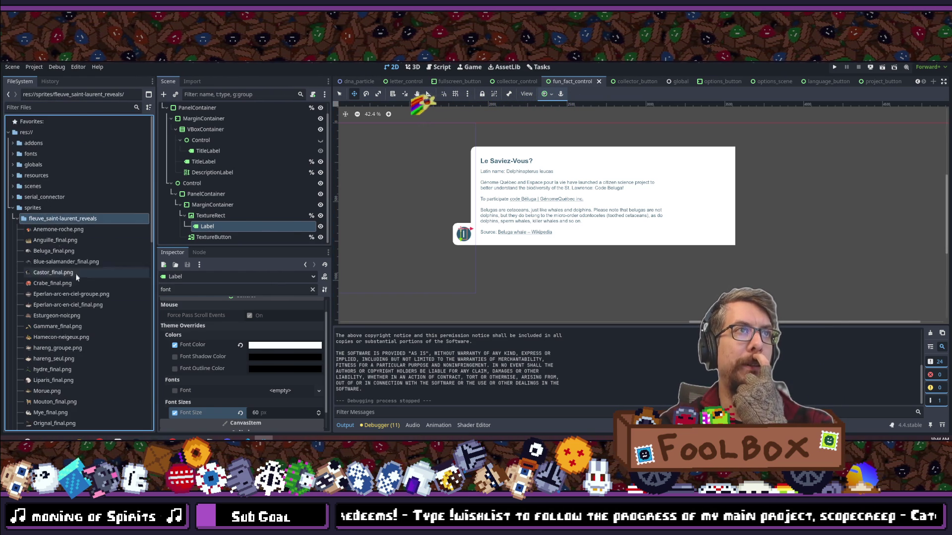
right_click(58, 217)
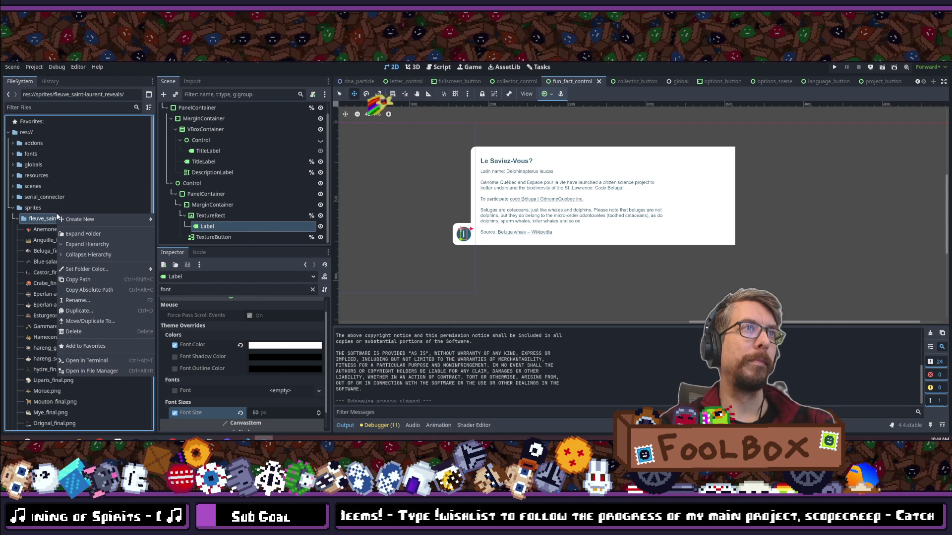
left_click(95, 372)
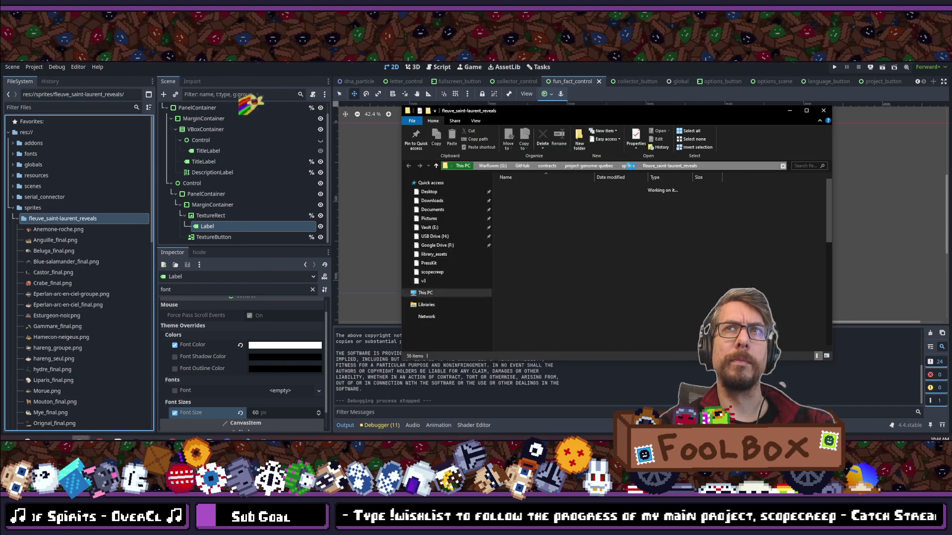
- Copy the reveals folder path from the address bar, move Explorer aside, and minimize it
left_click(742, 167)
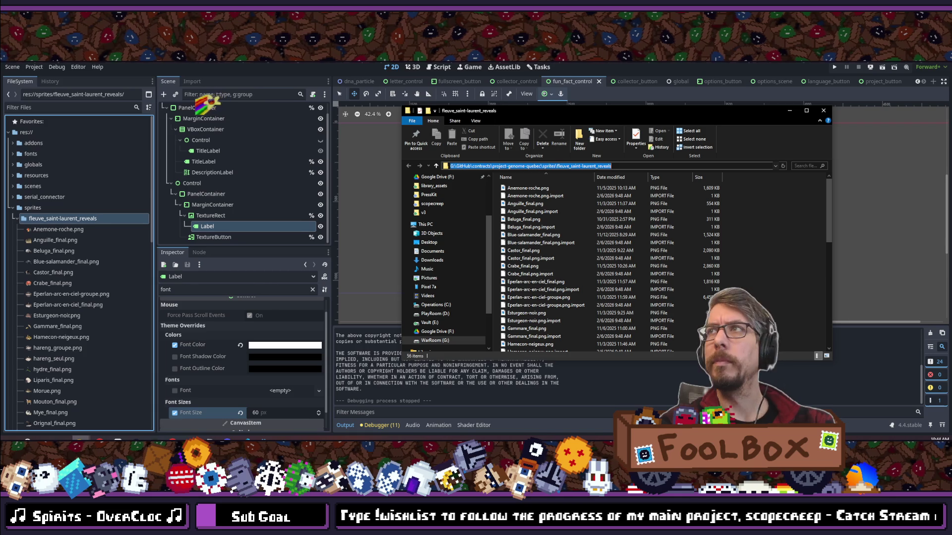
key("alt+Tab")
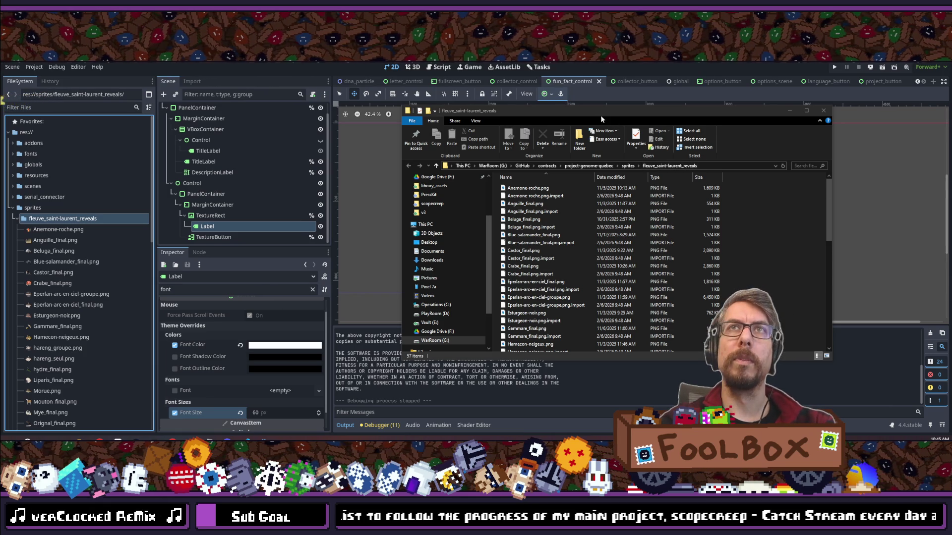
left_click_drag(622, 115, 514, 119)
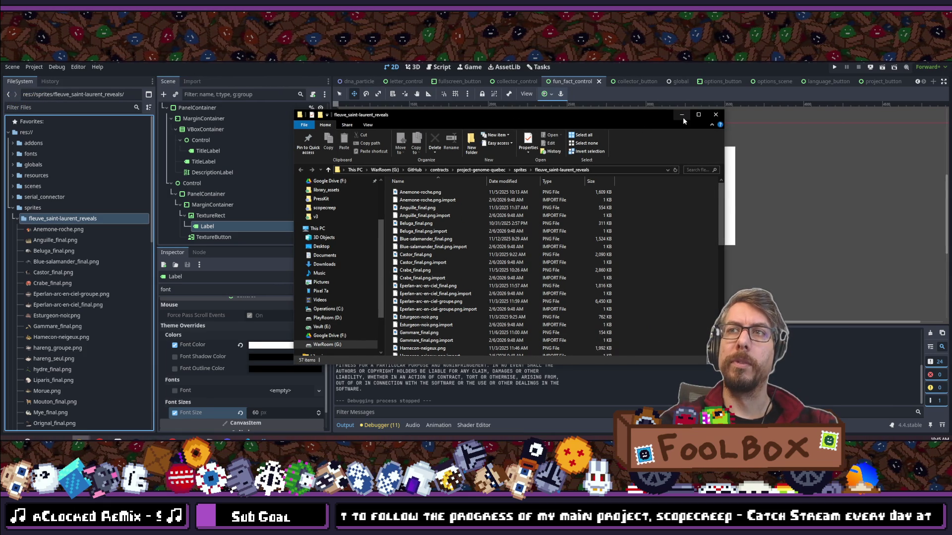
left_click(682, 117)
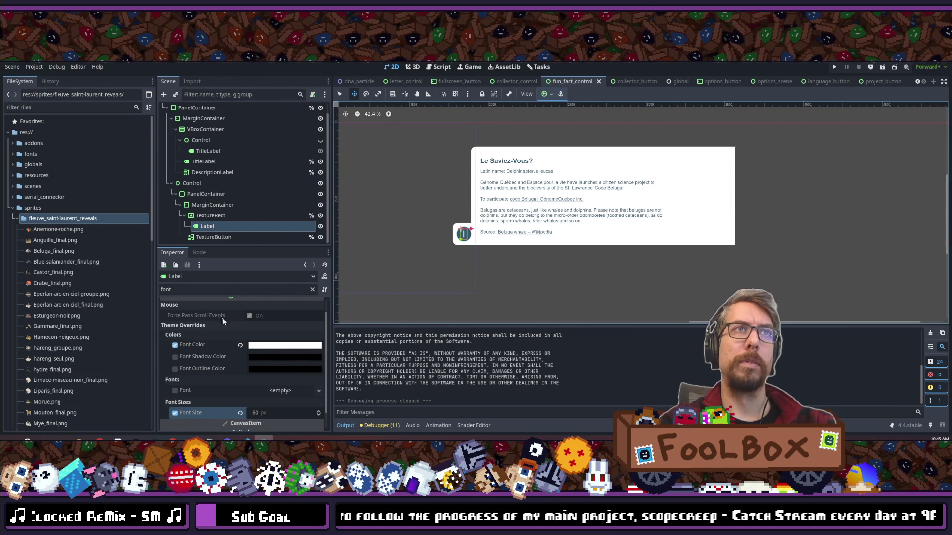
- Expand resources/fleuve_saint-laurent_sequence_data and open 17_cgat_sequence_data.tres in the Inspector
left_click(13, 175)
left_click(17, 198)
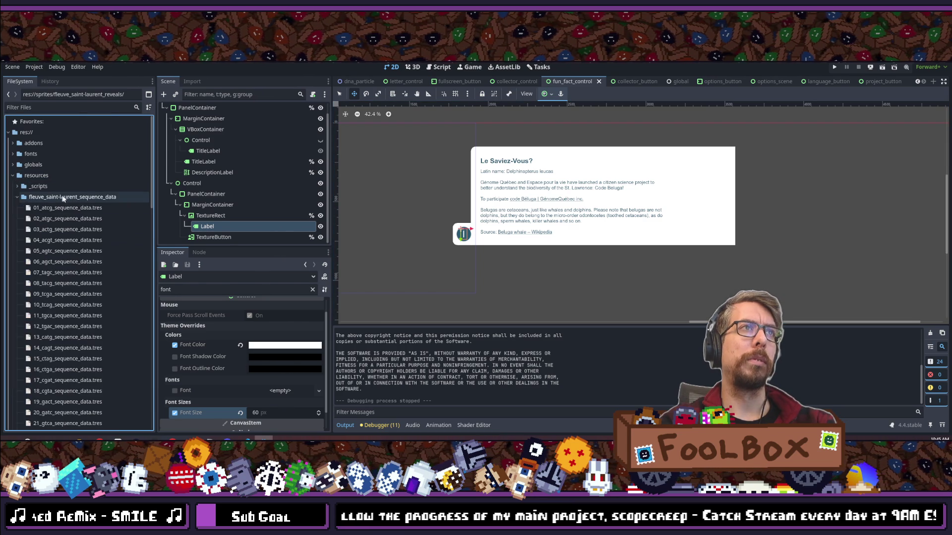
scroll(50, 208, "down", 3)
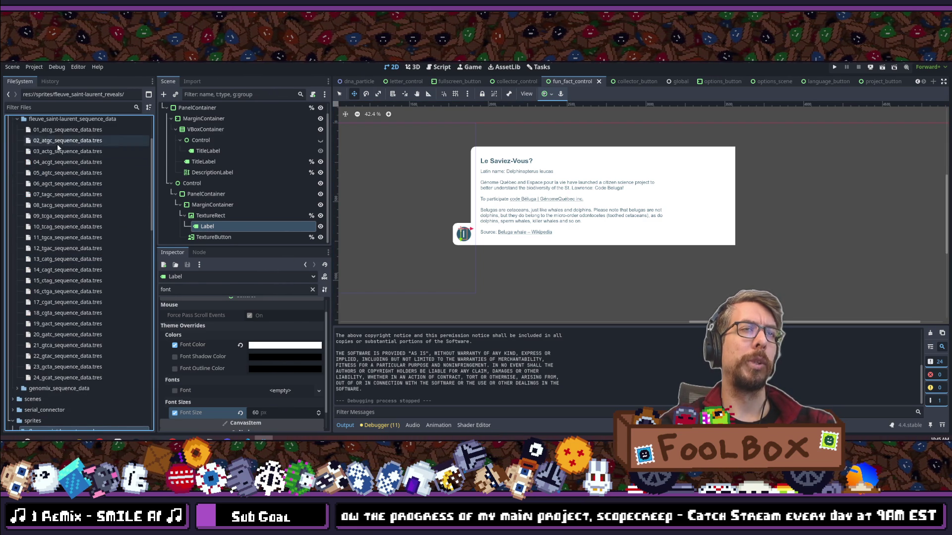
scroll(70, 208, "up", 3)
scroll(86, 278, "down", 3)
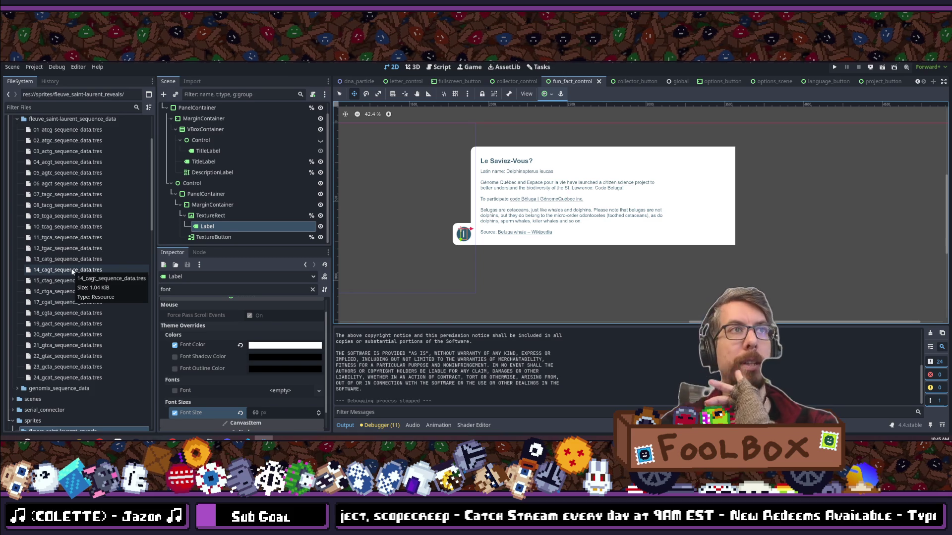
left_click(71, 303)
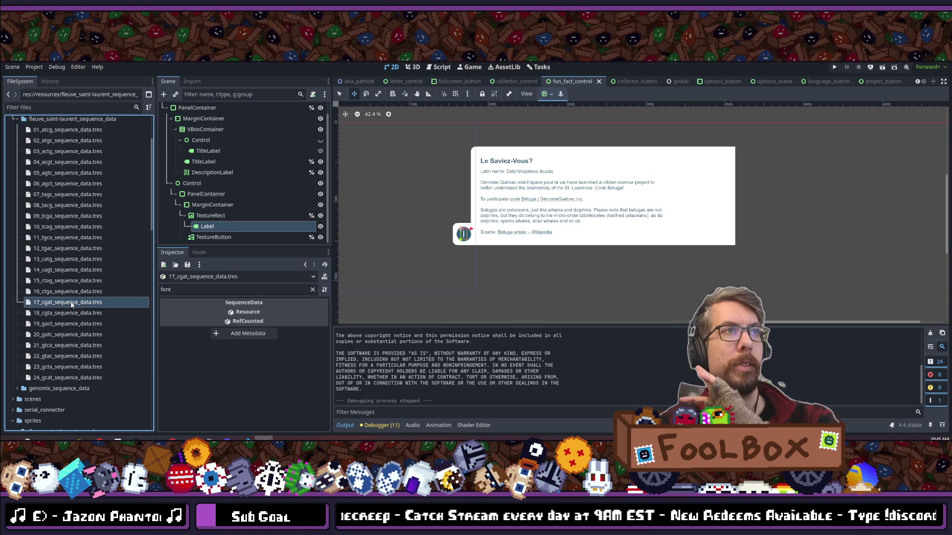
- Filter files for 'limace' and assign Limace-museau-noir_final.png to the CGAT resource's Texture
left_click(312, 290)
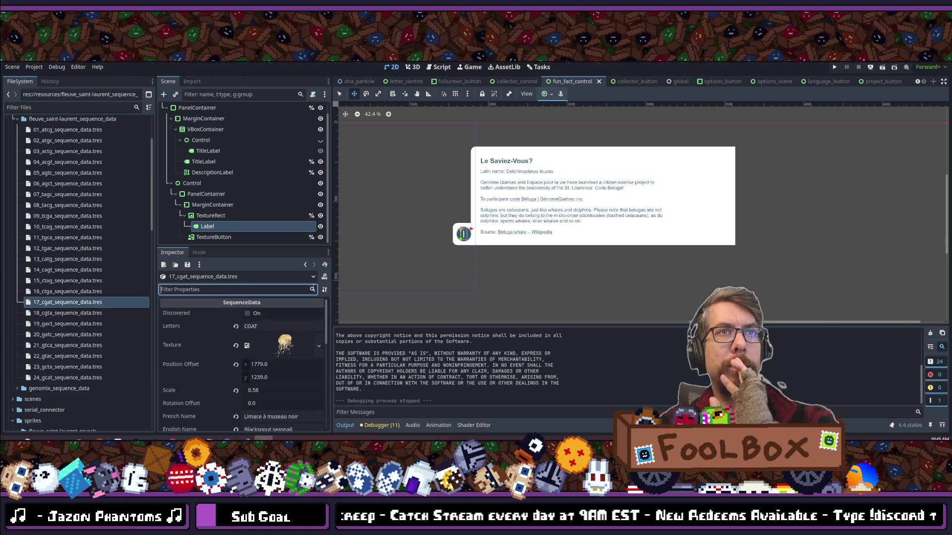
scroll(293, 347, "down", 1)
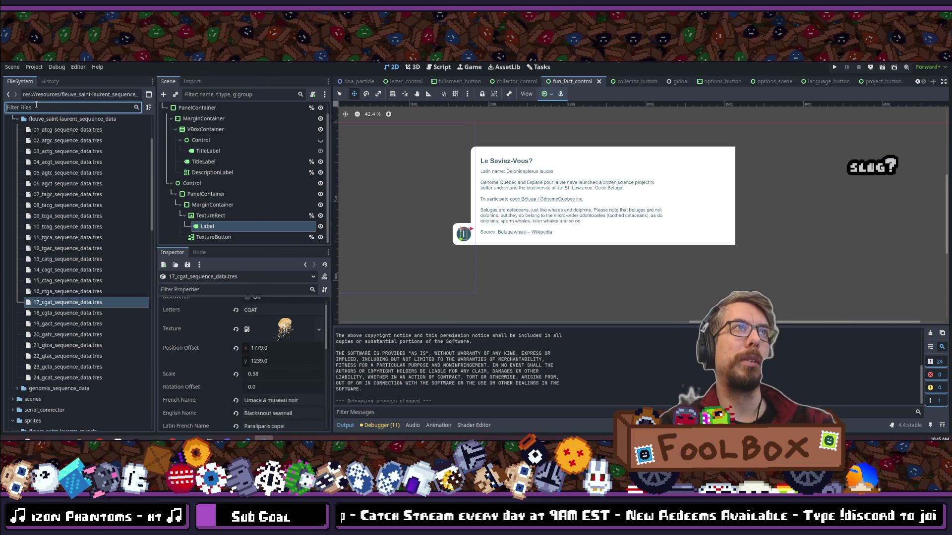
type("limace")
left_click(78, 167)
left_click_drag(284, 329, 287, 335)
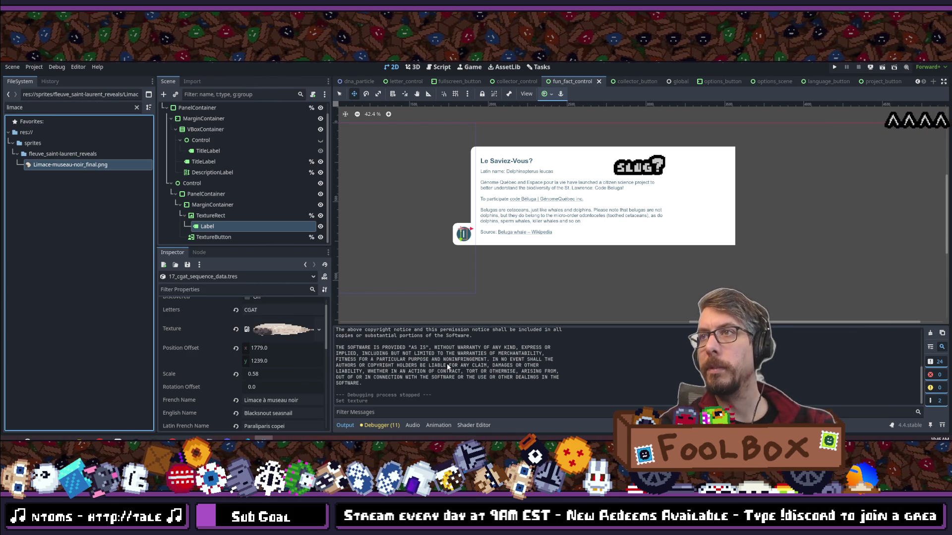
- Check the creature's English Name value and run the project to test
scroll(259, 343, "down", 1)
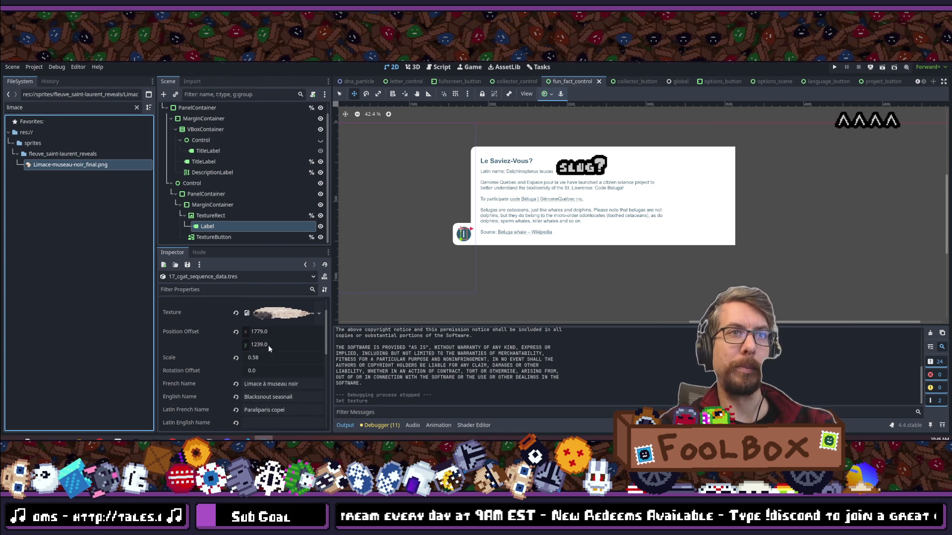
scroll(273, 361, "down", 2)
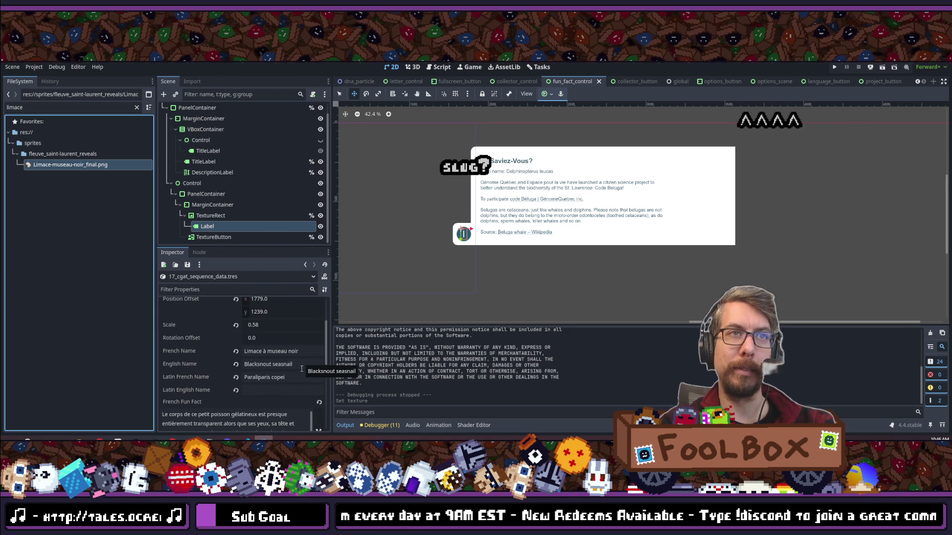
left_click(302, 364)
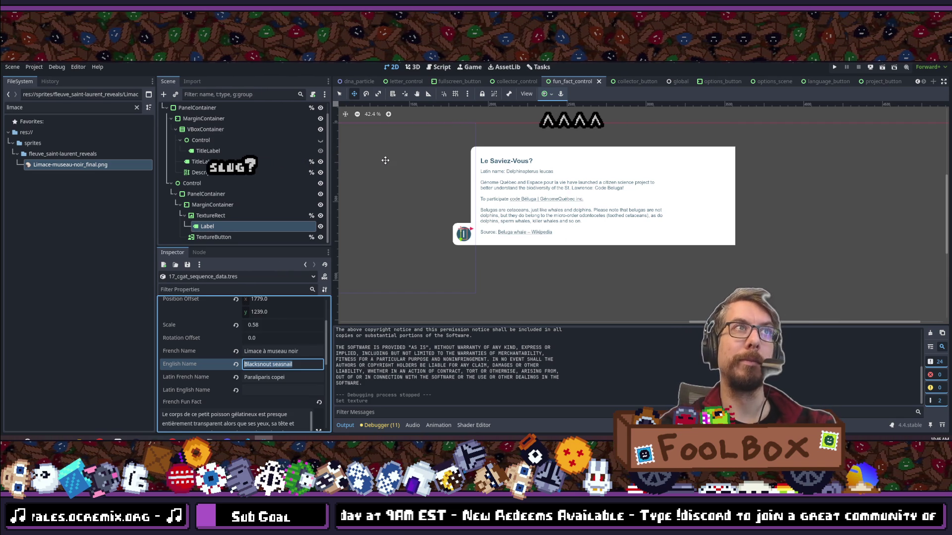
scroll(242, 370, "up", 3)
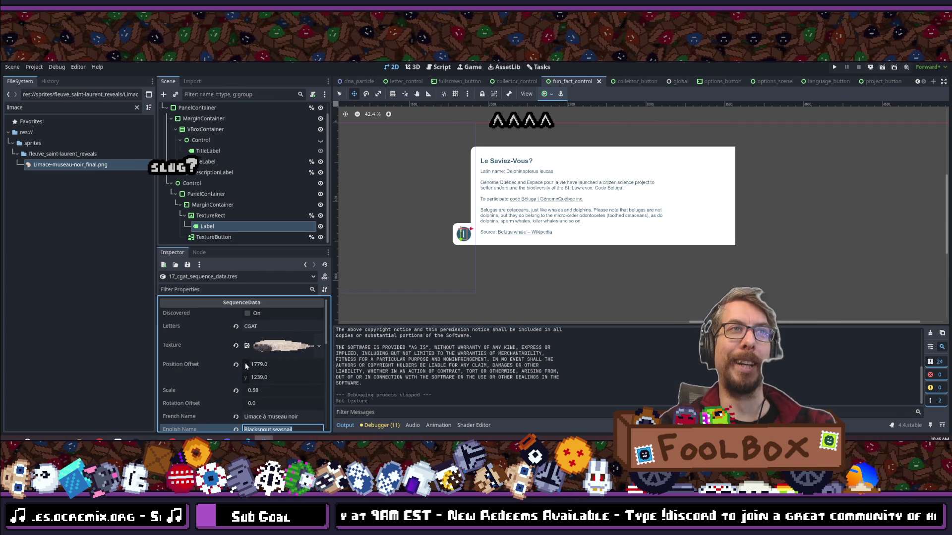
left_click(837, 66)
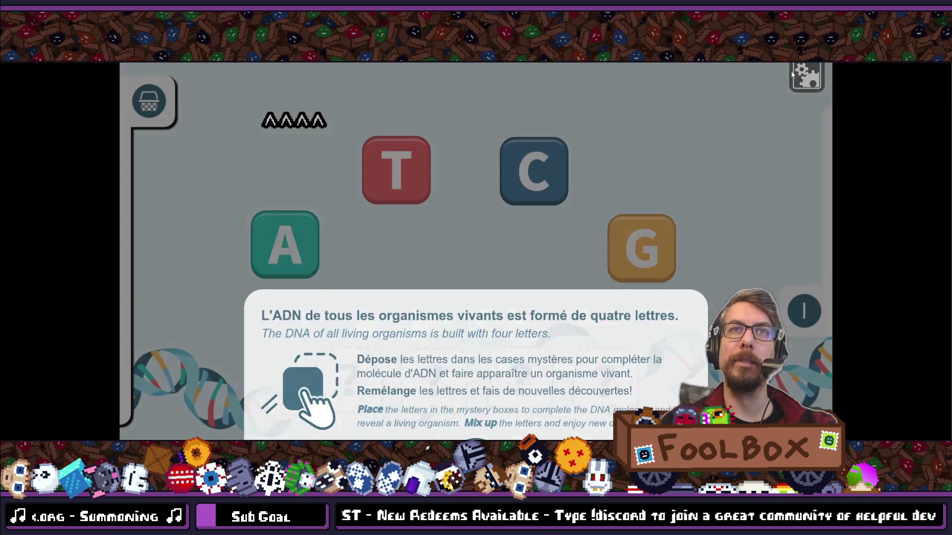
- Place C, G, A, T in the four slots to reveal the Blacksnout seasnail, then exit fullscreen
left_click(805, 74)
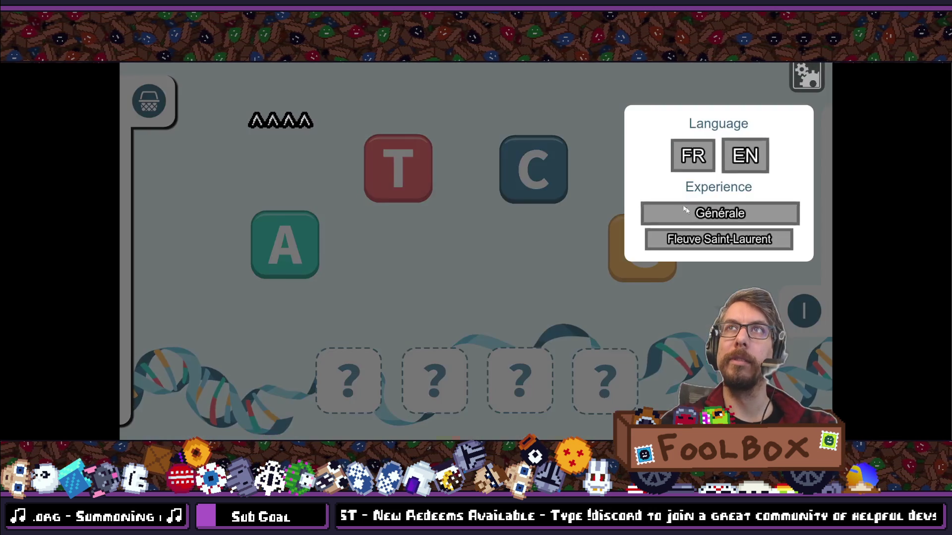
left_click(813, 75)
left_click_drag(503, 195, 343, 376)
mouse_move(669, 233)
left_mouse_down()
mouse_move(411, 342)
mouse_move(434, 369)
left_mouse_up()
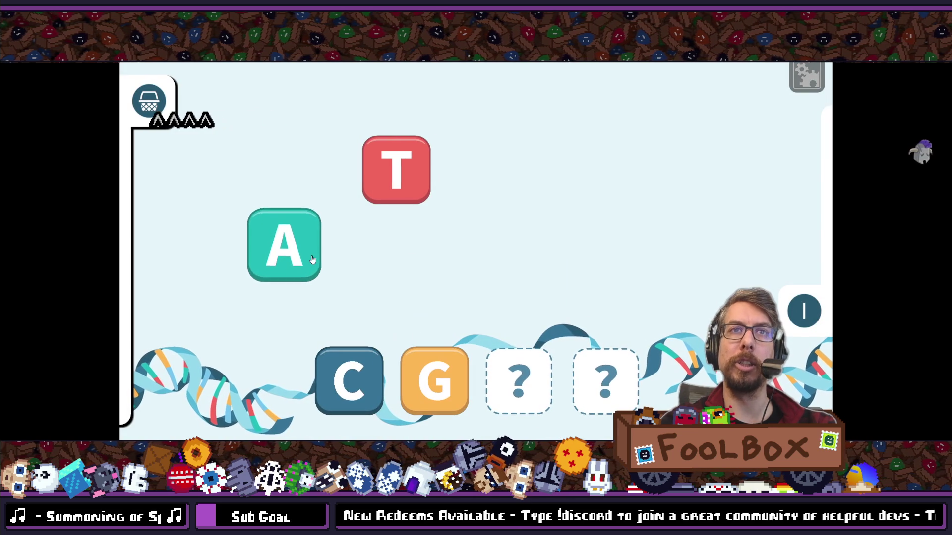
left_click_drag(310, 252, 519, 369)
mouse_move(397, 171)
left_mouse_down()
mouse_move(415, 174)
mouse_move(608, 355)
left_mouse_up()
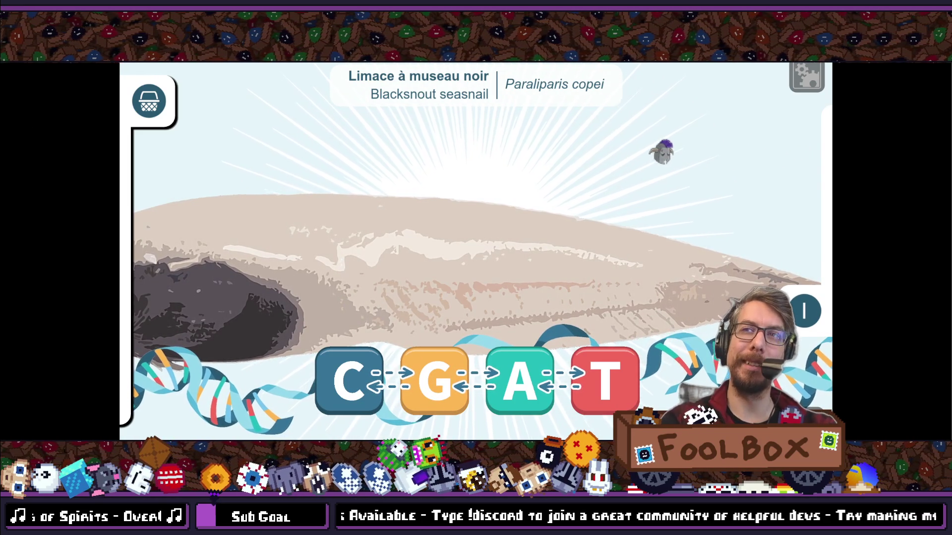
key("F11")
mouse_move(461, 115)
left_mouse_down()
mouse_move(570, 121)
mouse_move(644, 99)
left_mouse_up()
- Set the seasnail texture scale to 0.25 and re-spell CGAT in-game to check it
scroll(273, 364, "down", 2)
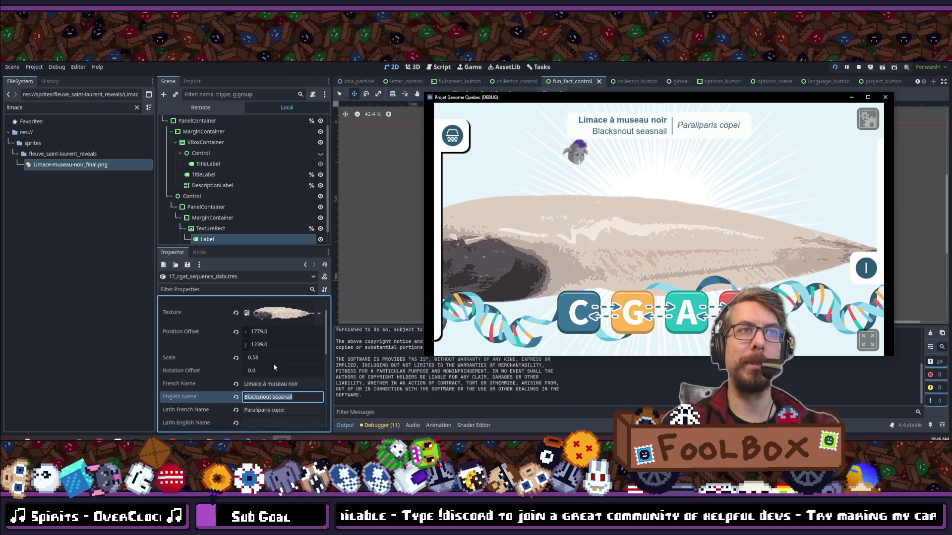
left_click(273, 358)
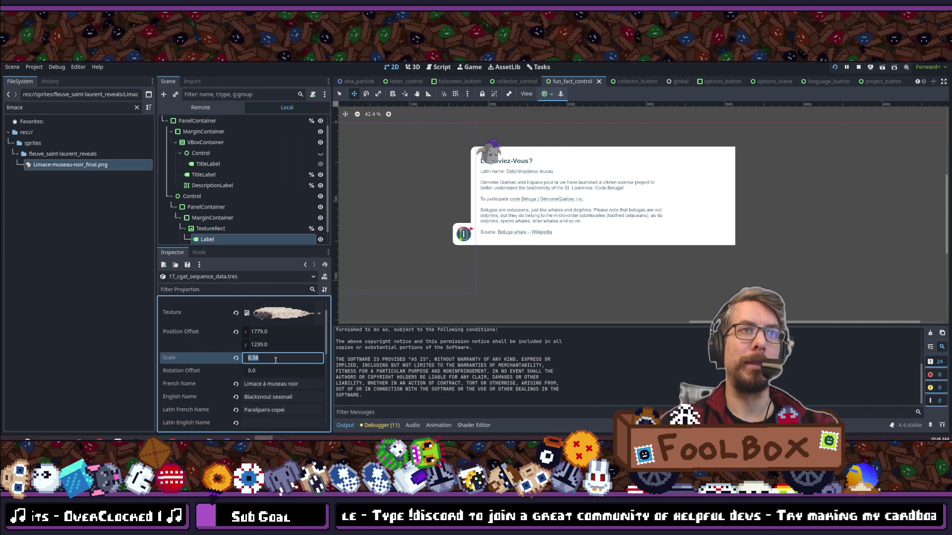
type(".25")
type("0.25")
key("Return")
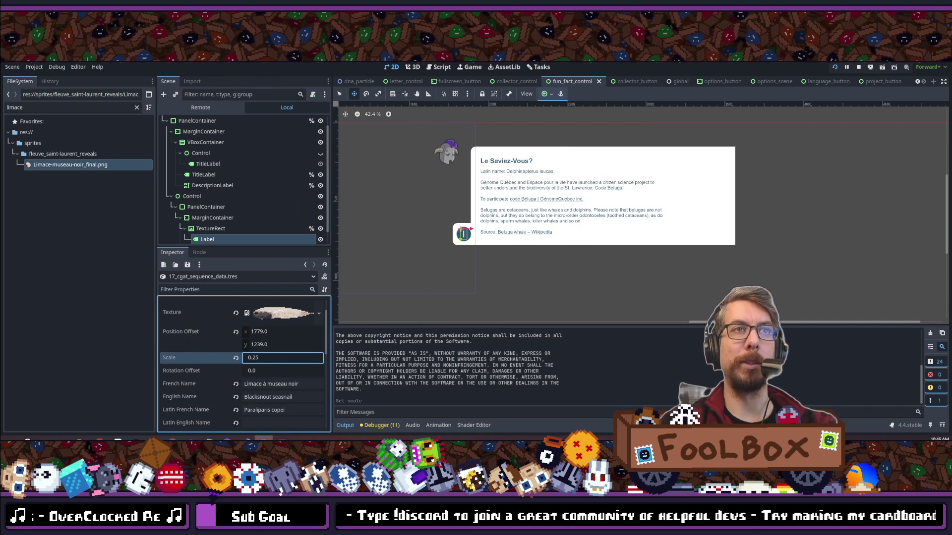
key("alt+Tab")
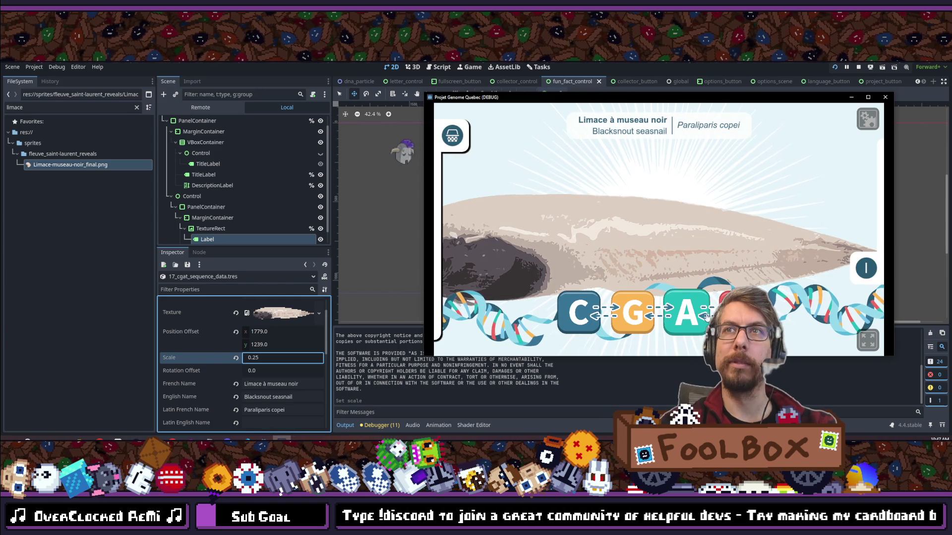
left_click(708, 316)
left_click(692, 315)
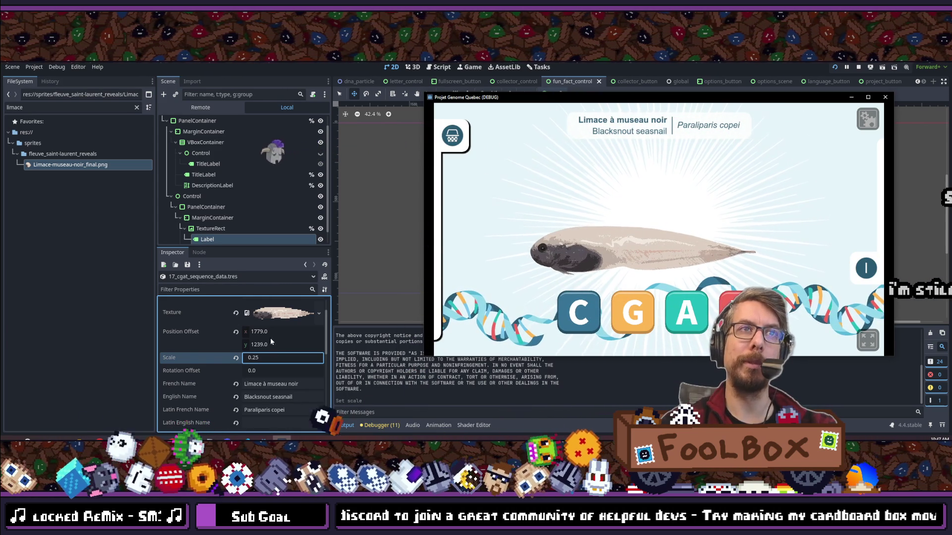
- Set the position offset to x 1879 and y 1139
left_click(280, 332)
type("1879")
key("Return")
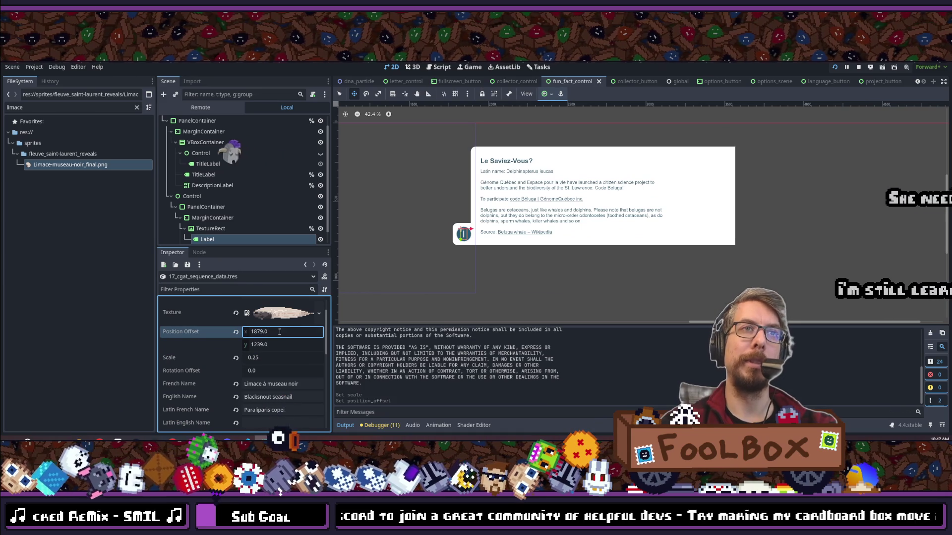
left_click(292, 344)
key("ctrl+a")
type("1139")
key("Return")
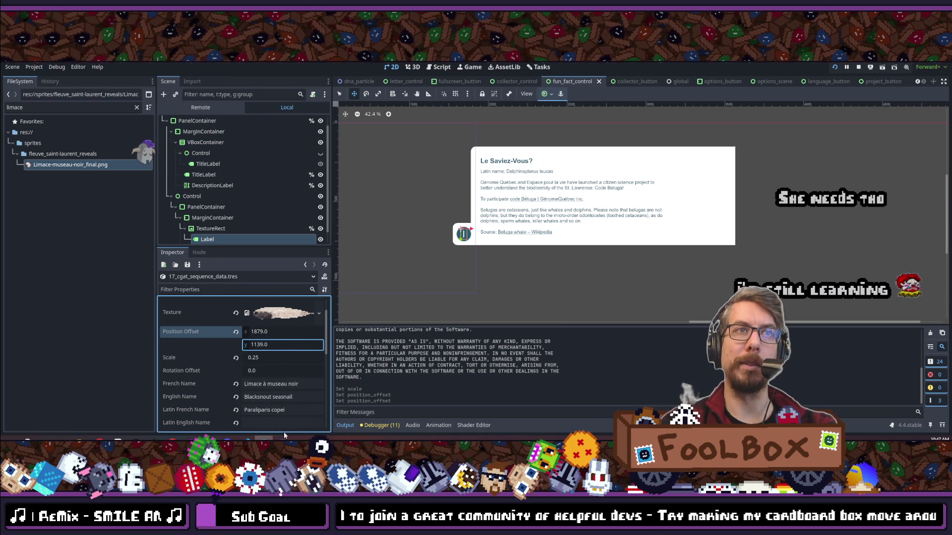
- Check placement in the game and adjust the y offset to 1039
left_click(281, 439)
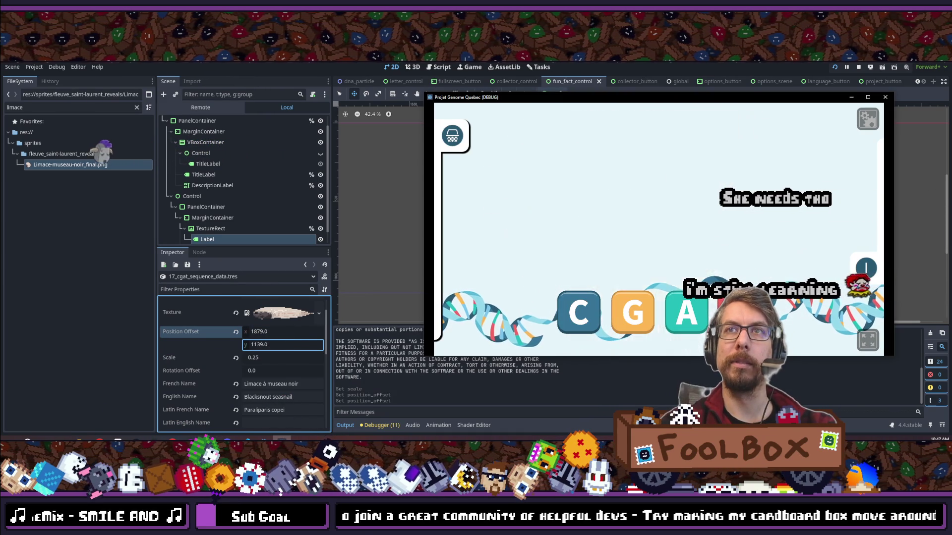
left_click(292, 344)
type("+1")
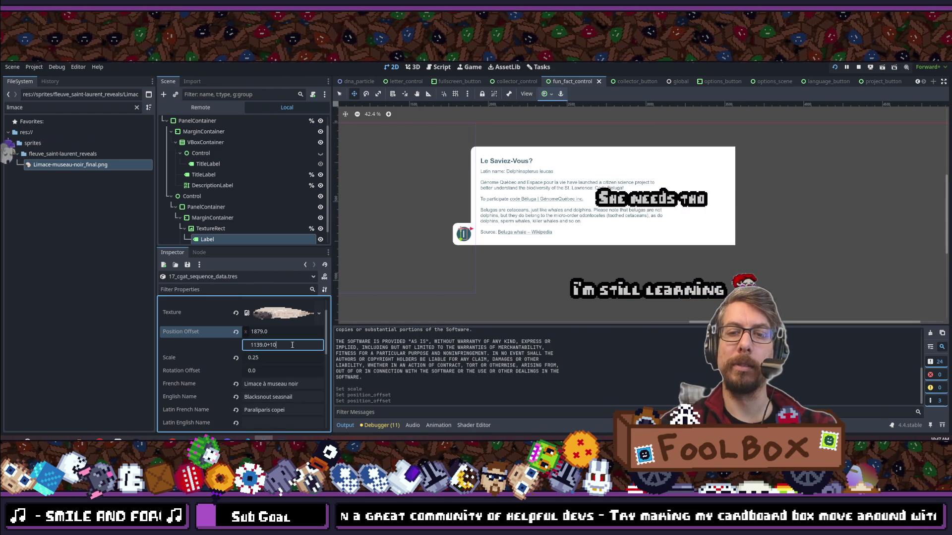
type("0")
key("Return")
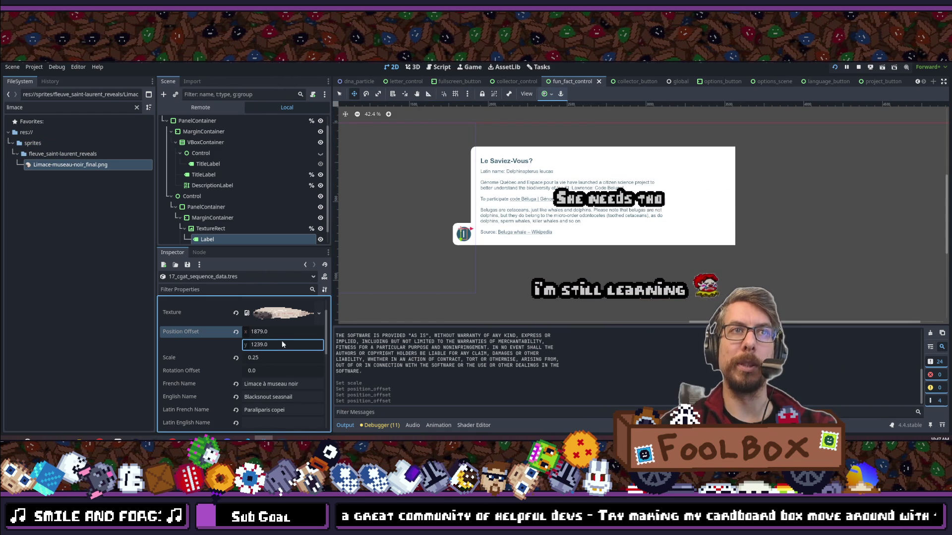
type("00")
key("Return")
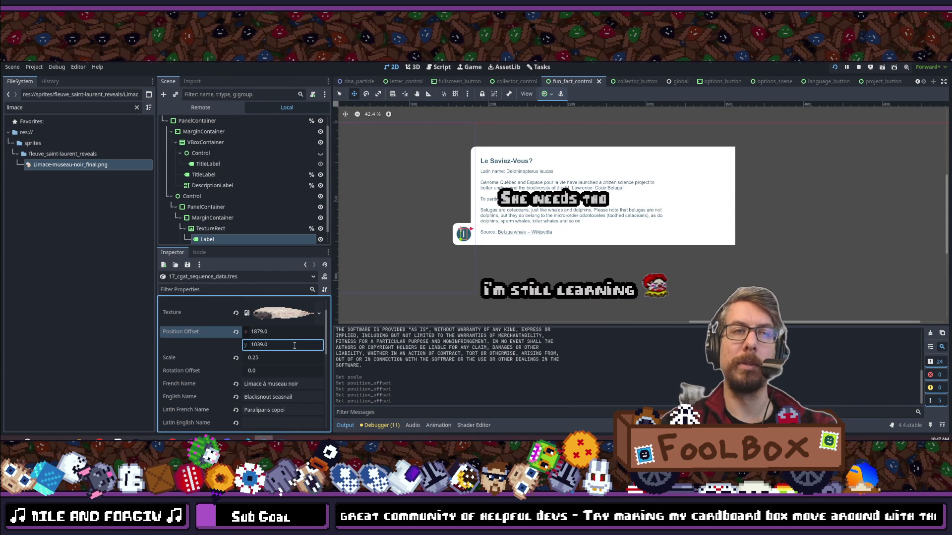